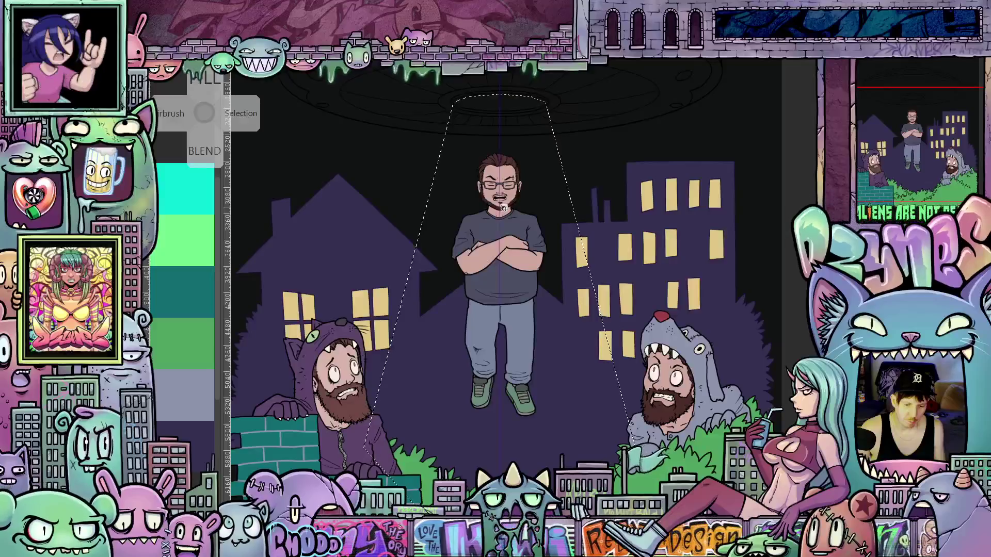
- Magic-wand the grass so the beam selection's lower edge follows the grass, wall and characters
scroll(505, 207, "up", 5)
left_click_drag(492, 170, 490, 386)
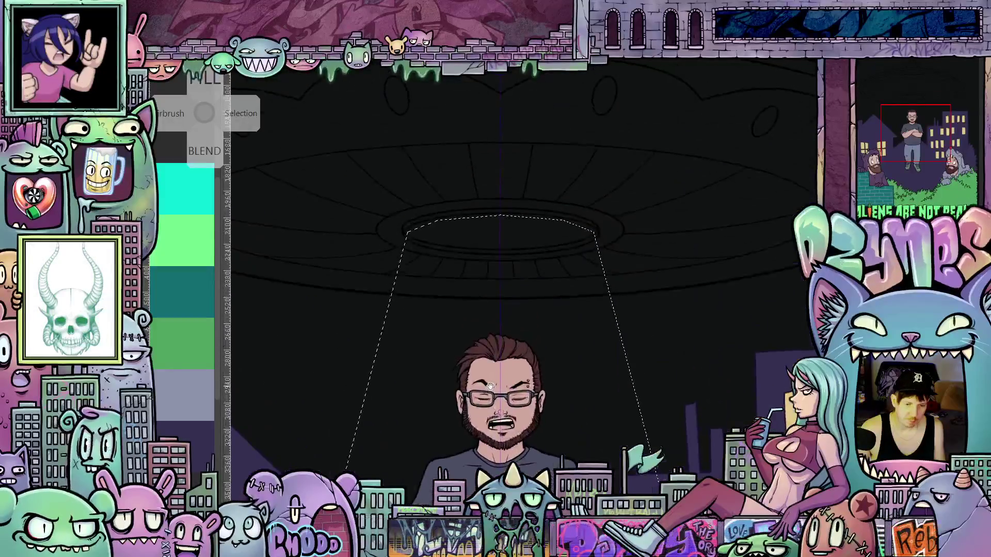
scroll(445, 287, "up", 5)
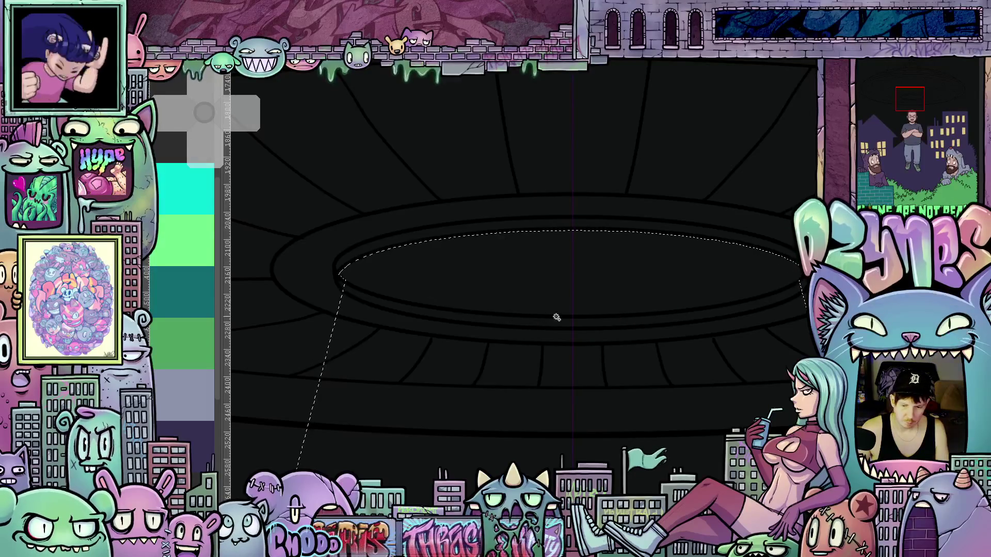
mouse_move(505, 281)
left_mouse_down()
mouse_move(347, 272)
mouse_move(537, 297)
left_mouse_up()
scroll(537, 298, "down", 5)
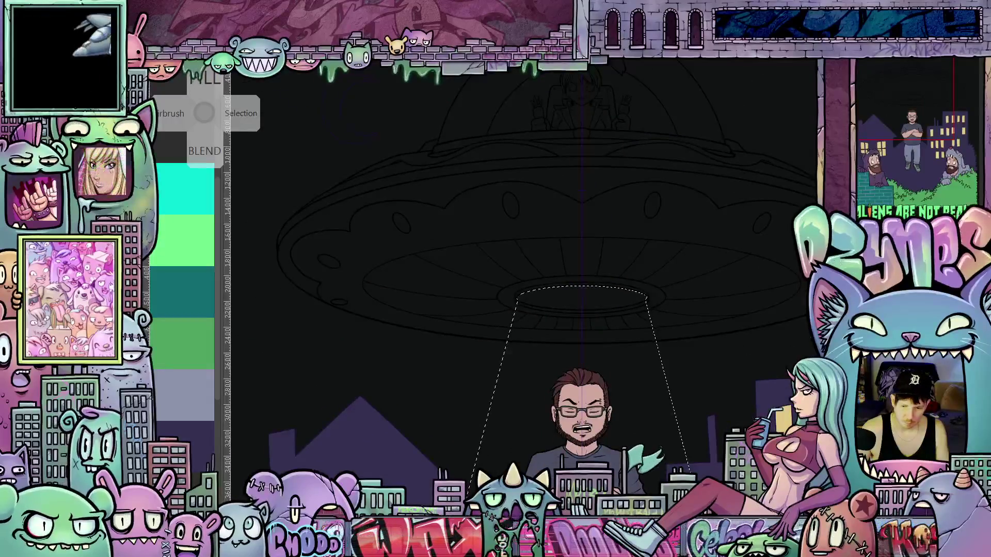
scroll(537, 297, "up", 3)
scroll(724, 394, "down", 5)
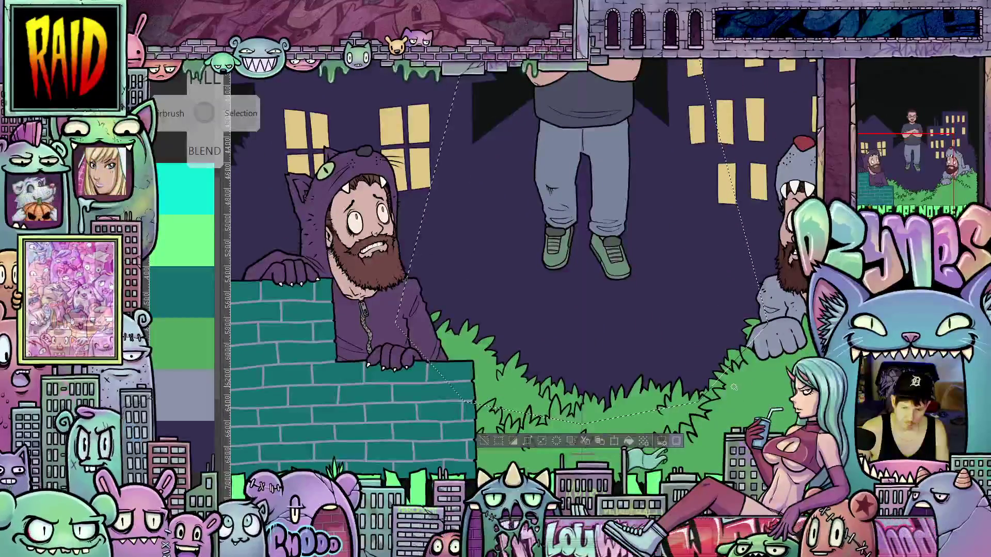
scroll(724, 393, "up", 3)
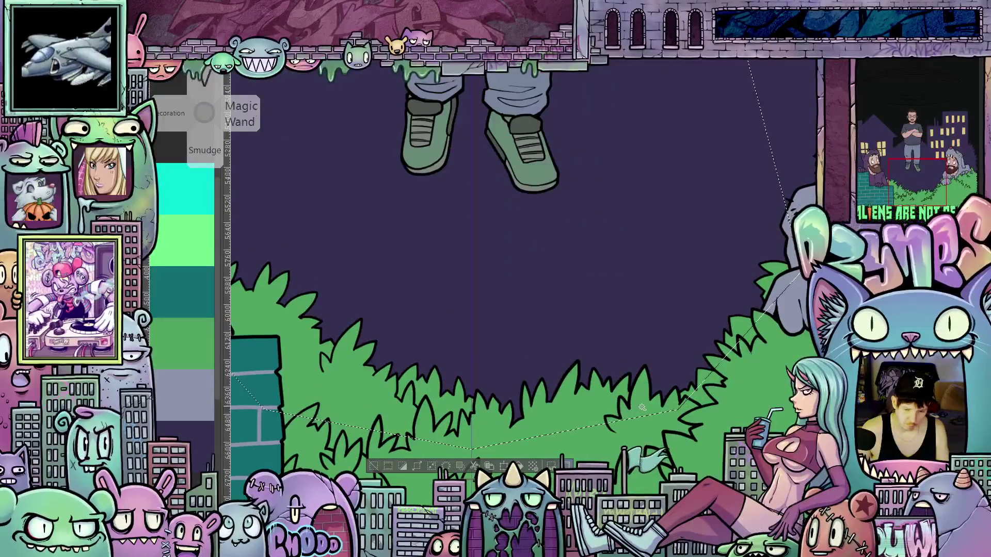
left_click(642, 408)
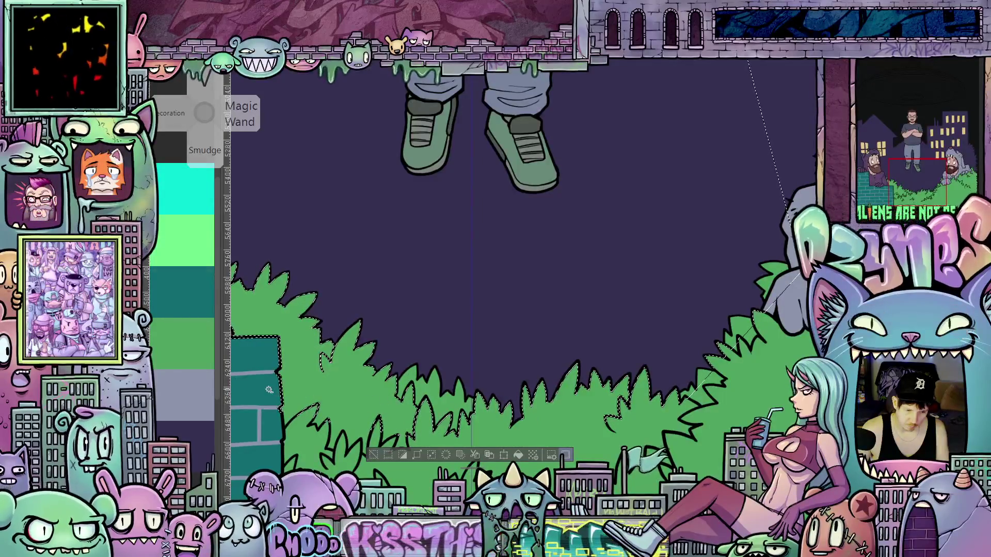
scroll(711, 396, "down", 2)
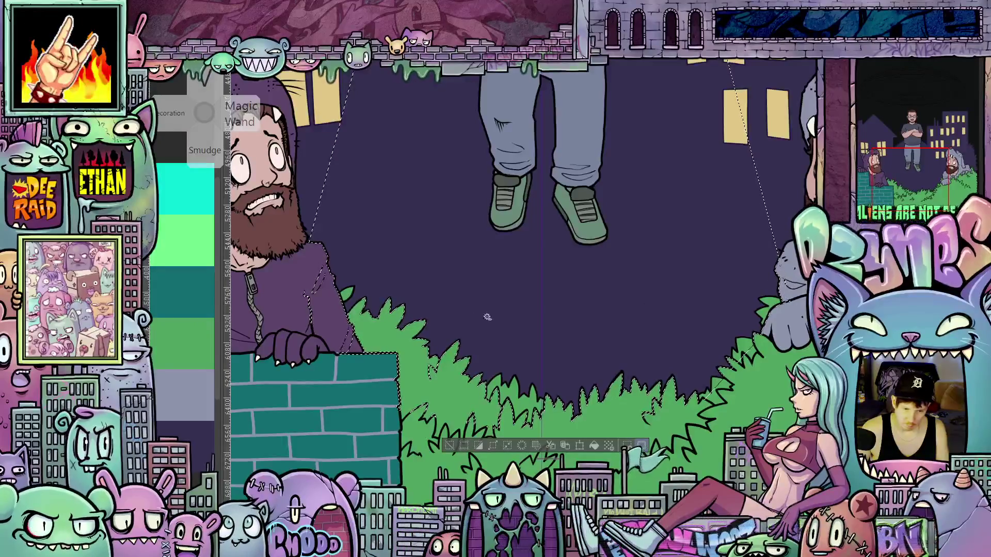
scroll(297, 321, "up", 2)
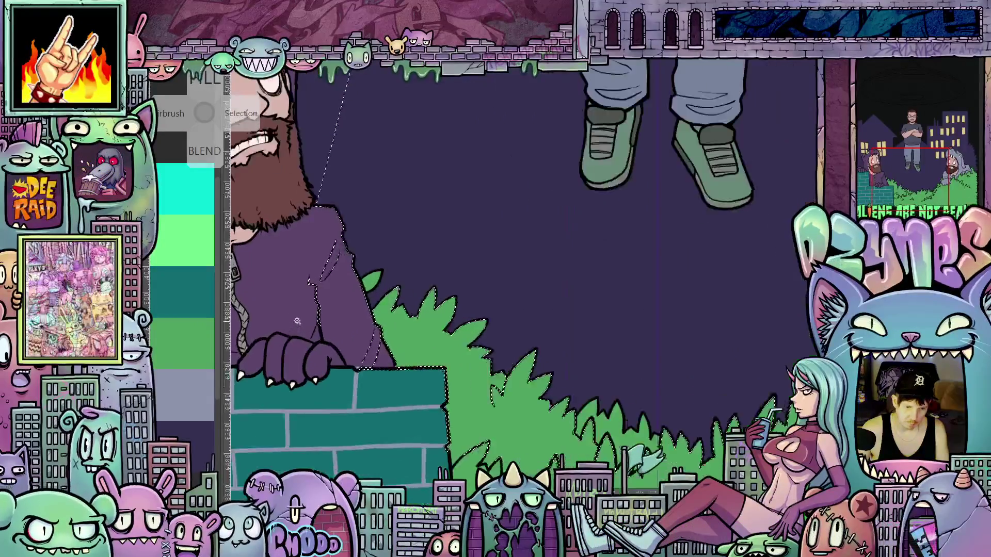
scroll(297, 321, "up", 1)
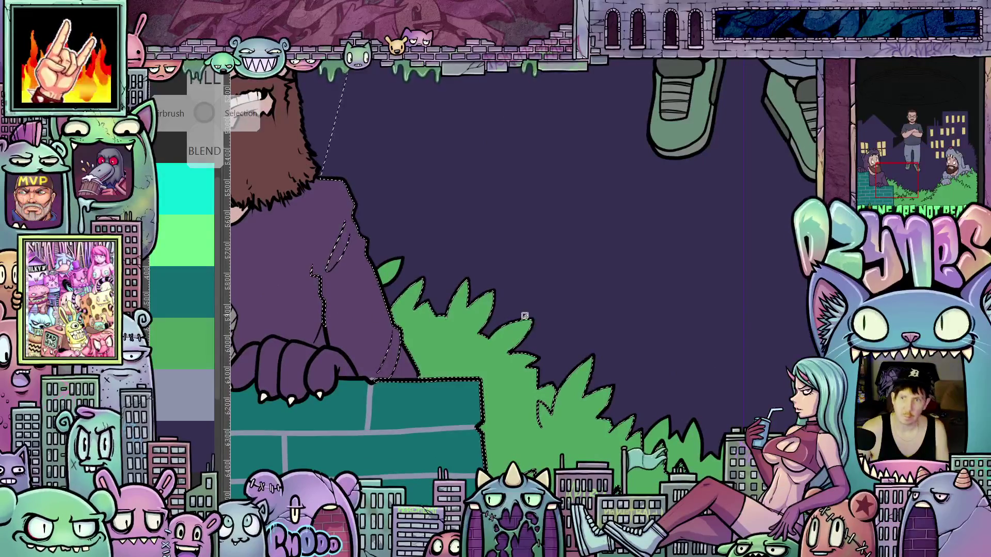
scroll(534, 311, "down", 3)
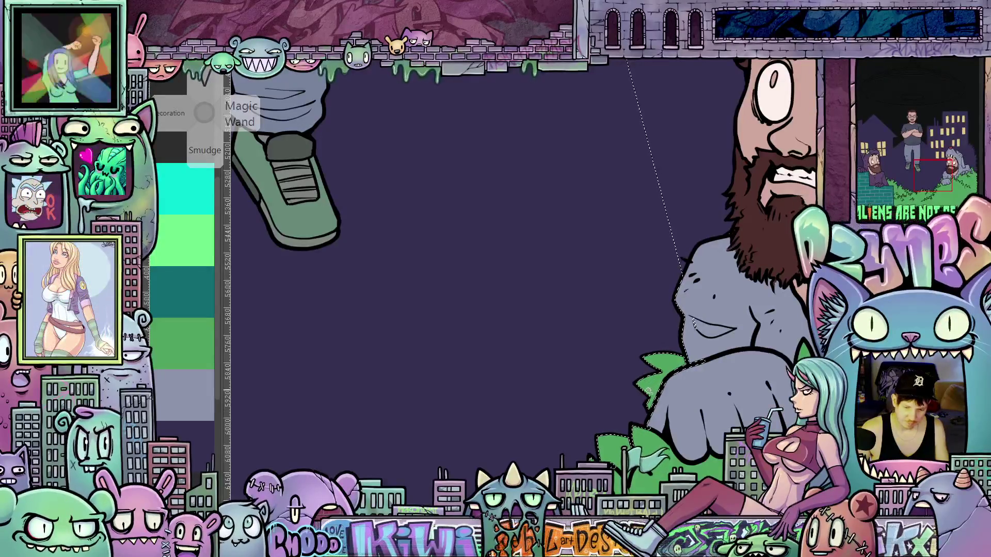
scroll(556, 372, "down", 3)
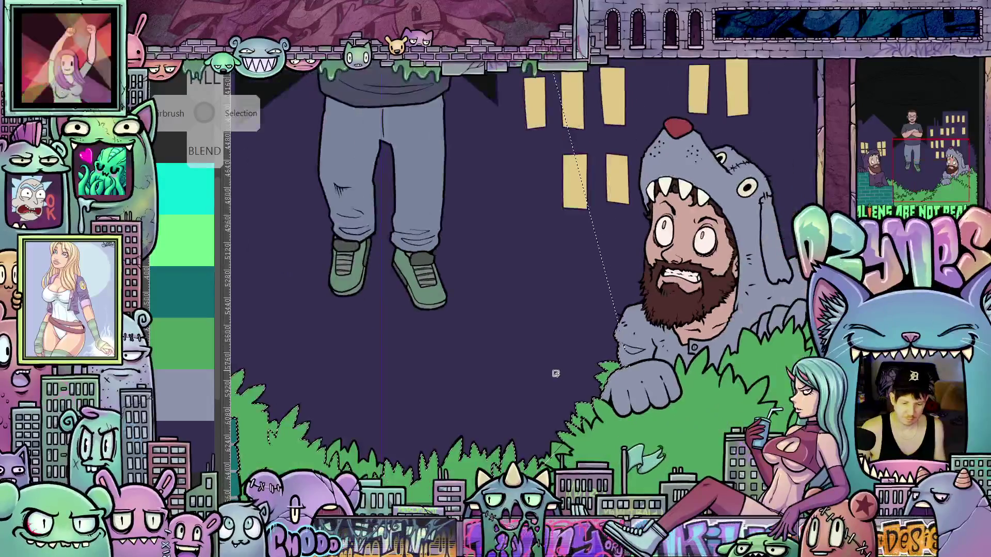
mouse_move(555, 371)
left_mouse_down()
mouse_move(688, 353)
mouse_move(654, 399)
left_mouse_up()
scroll(655, 400, "down", 2)
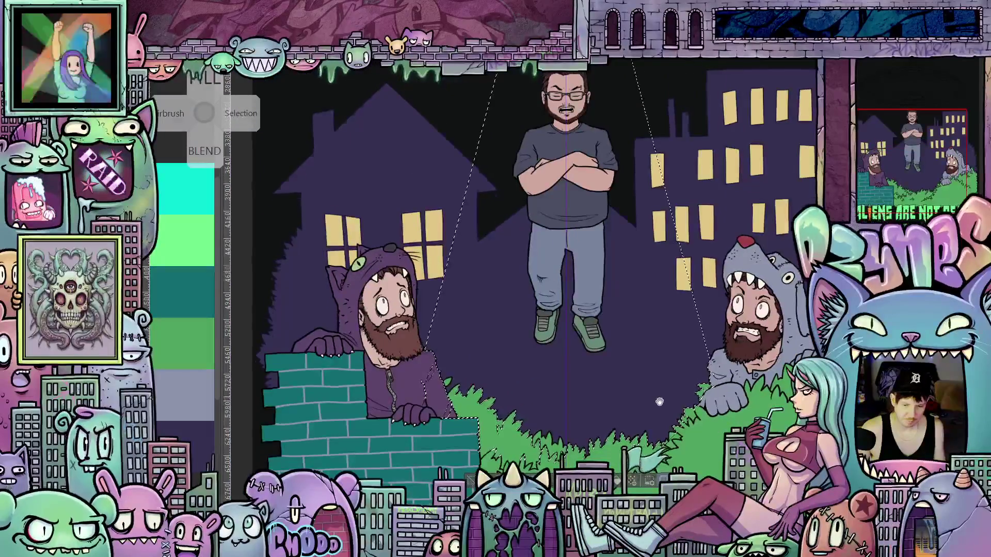
scroll(641, 431, "up", 1)
left_click_drag(641, 431, 624, 365)
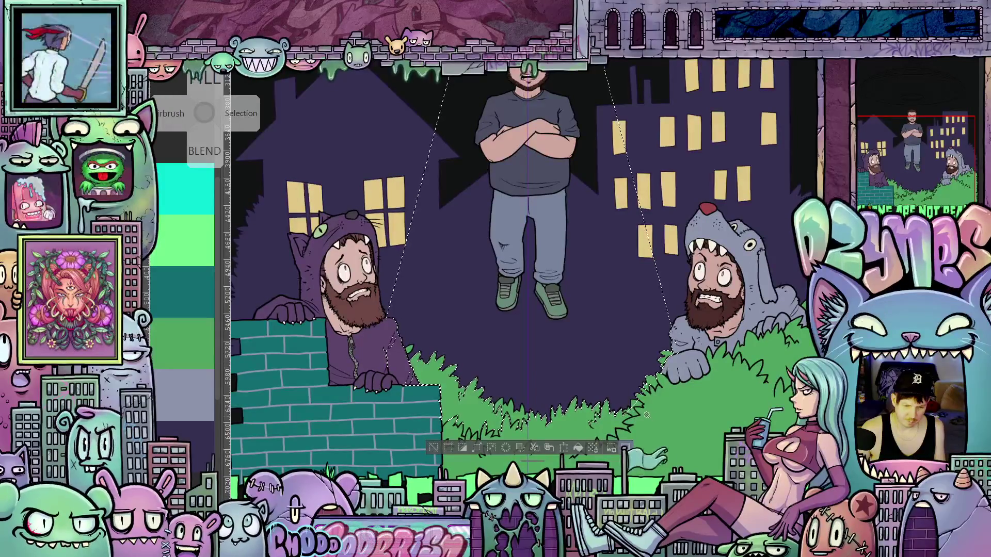
scroll(641, 426, "up", 2)
key("w")
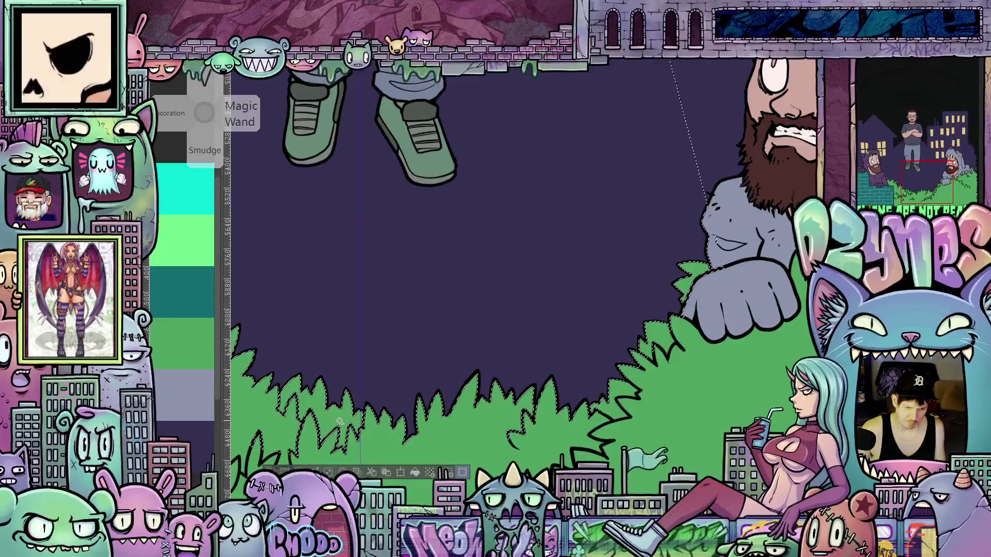
key("m")
scroll(597, 370, "down", 2)
left_click_drag(597, 371, 649, 486)
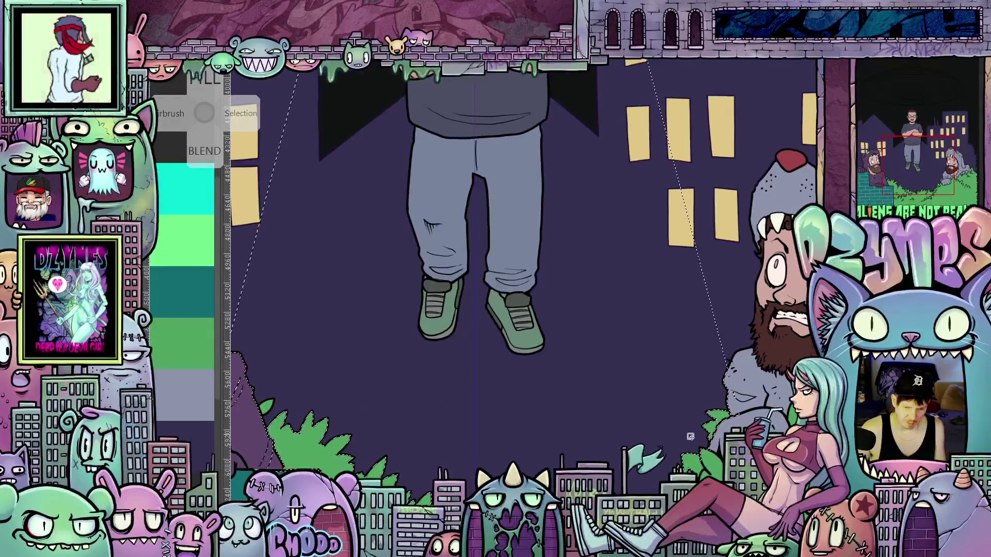
left_click_drag(513, 404, 691, 370)
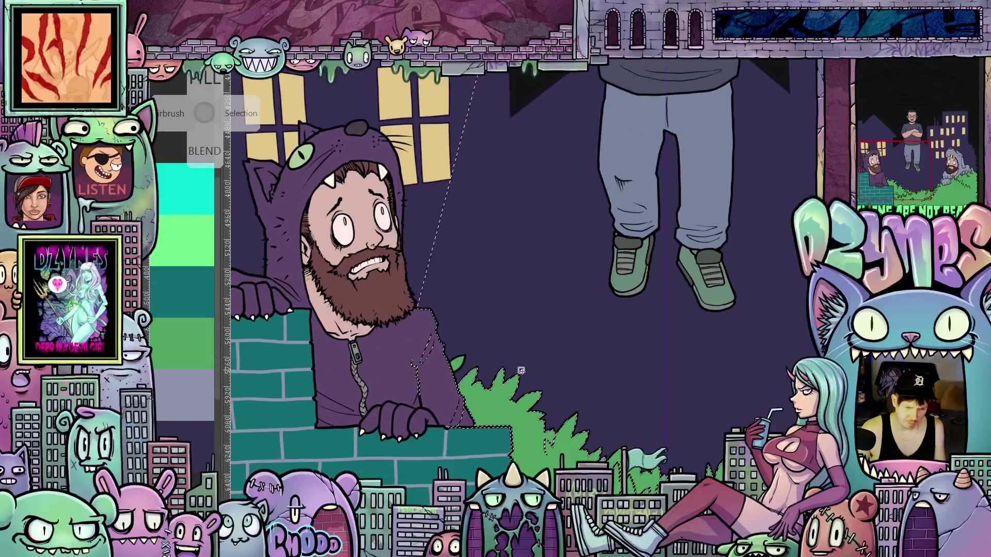
scroll(462, 382, "up", 5)
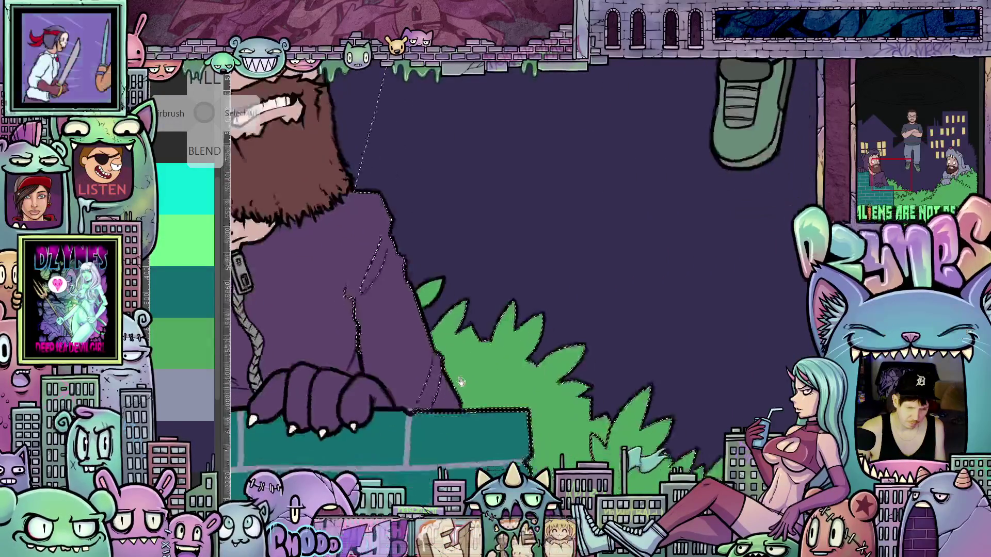
scroll(462, 383, "down", 1)
mouse_move(462, 382)
left_mouse_down()
mouse_move(411, 343)
mouse_move(423, 353)
left_mouse_up()
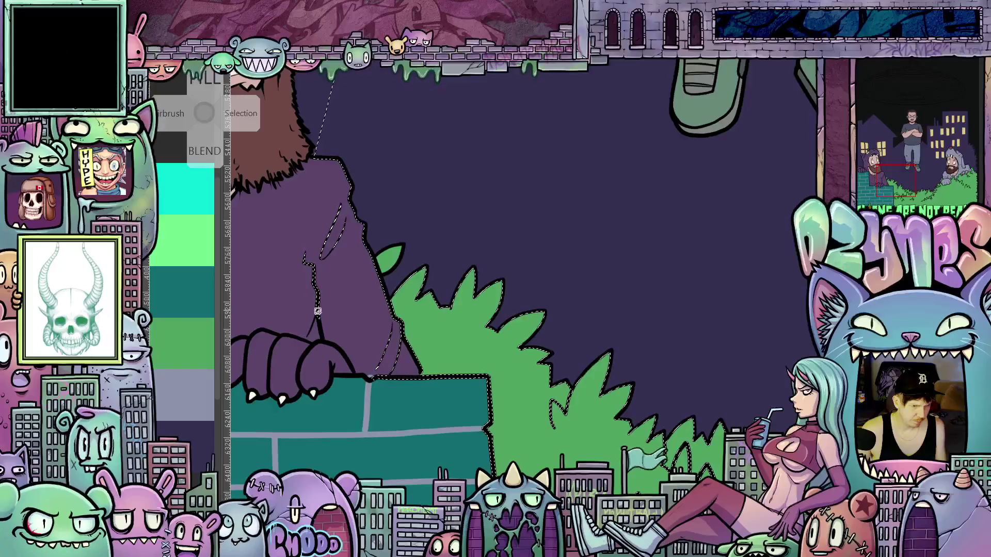
- Lasso along the hoodie sleeve and body to remove the stray inner line from the beam selection
key("w")
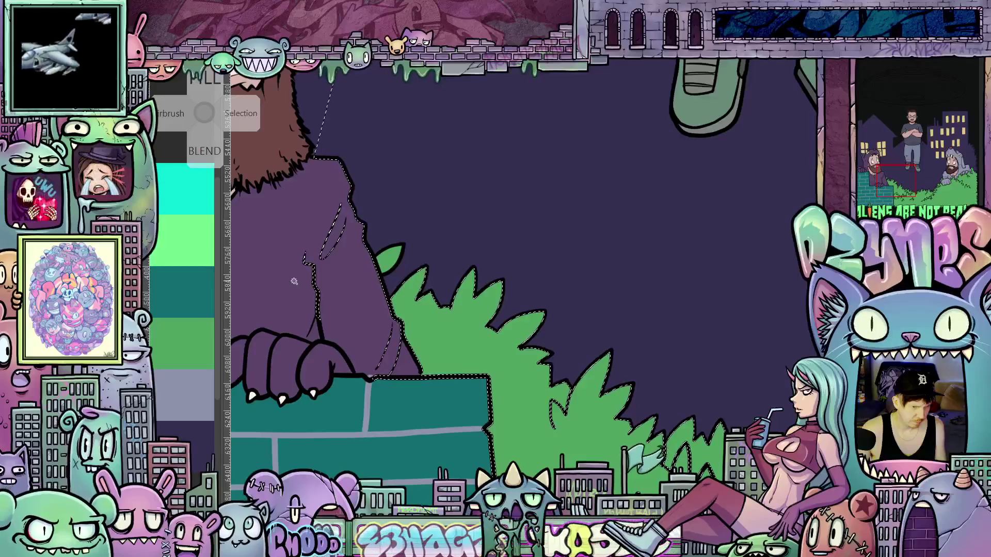
key("m")
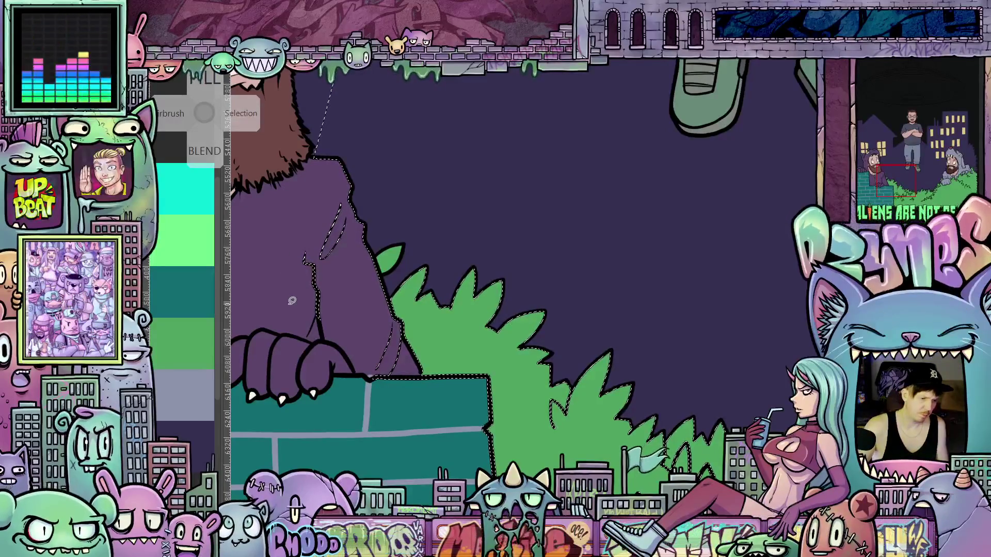
key("Right")
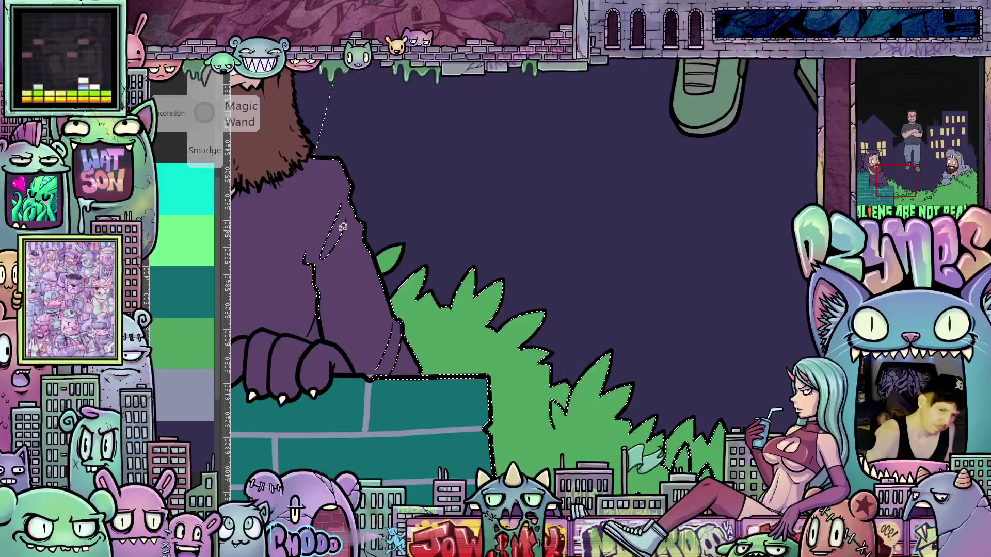
left_click_drag(292, 280, 353, 268)
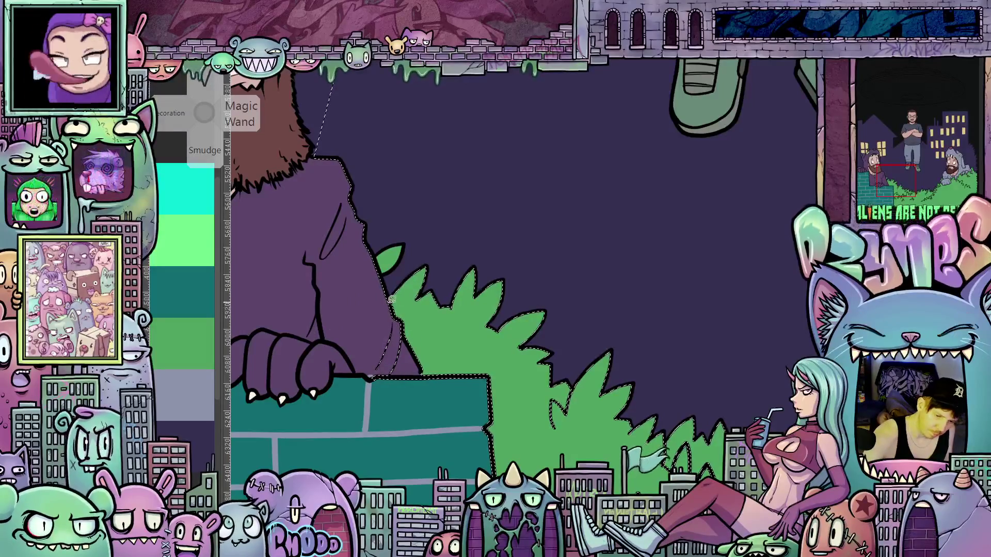
left_click_drag(398, 297, 484, 353)
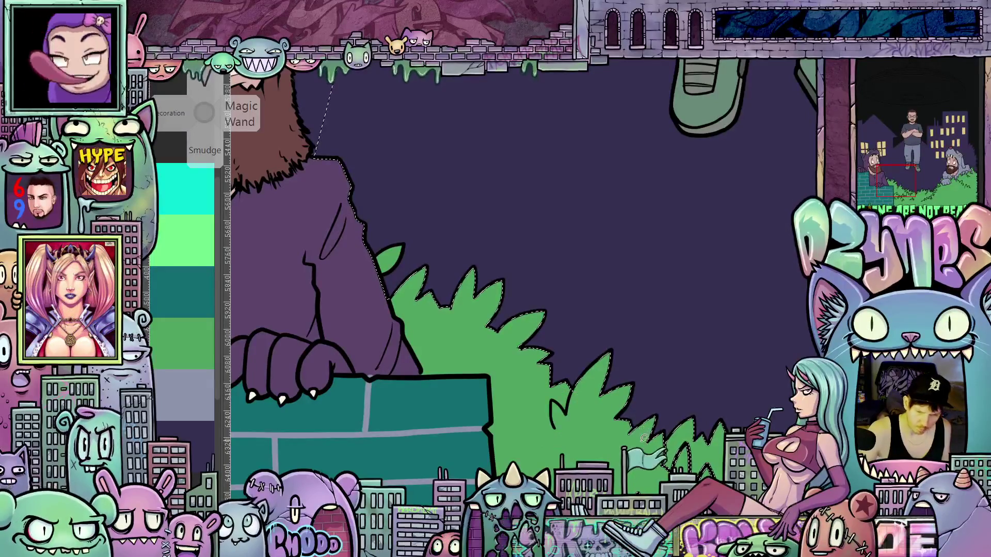
- Lasso the beam selection edge along the bottom of the bushes and over the grass
scroll(644, 438, "down", 5)
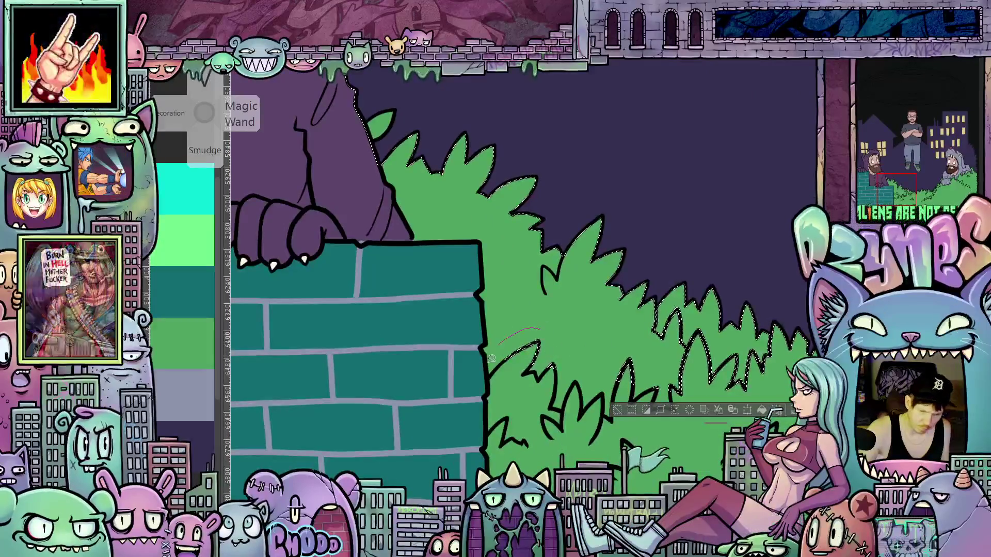
mouse_move(618, 346)
left_mouse_down()
mouse_move(613, 397)
mouse_move(650, 428)
mouse_move(753, 420)
left_mouse_up()
left_click_drag(755, 344, 665, 304)
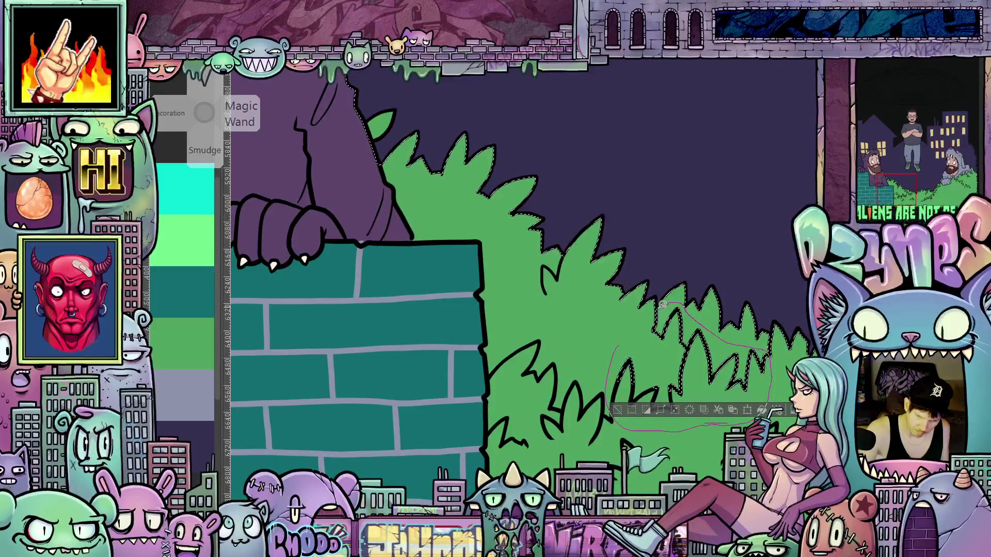
mouse_move(713, 414)
left_mouse_down()
mouse_move(575, 372)
mouse_move(553, 335)
left_mouse_up()
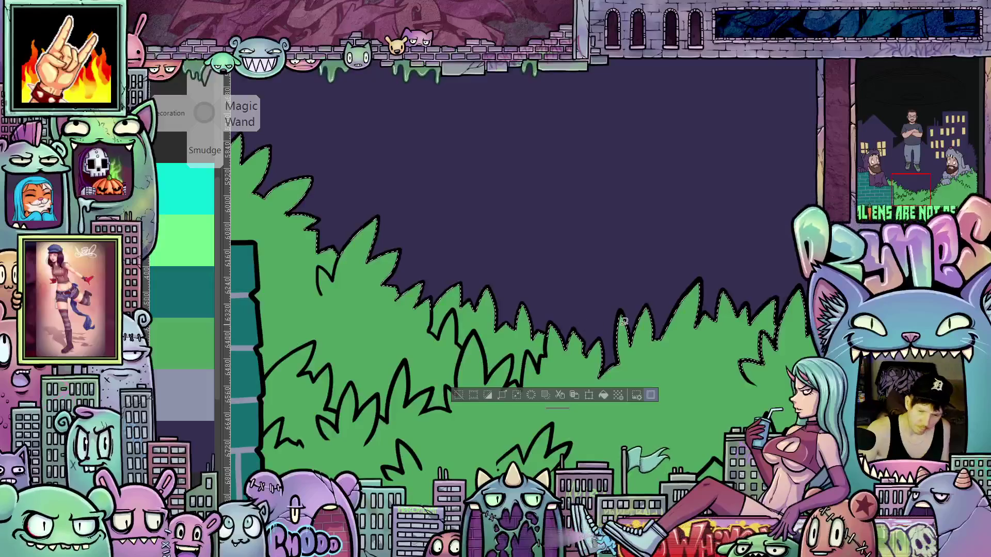
scroll(624, 321, "right", 5)
mouse_move(622, 334)
left_mouse_down()
mouse_move(619, 377)
mouse_move(598, 399)
mouse_move(568, 379)
mouse_move(579, 345)
mouse_move(612, 328)
left_mouse_up()
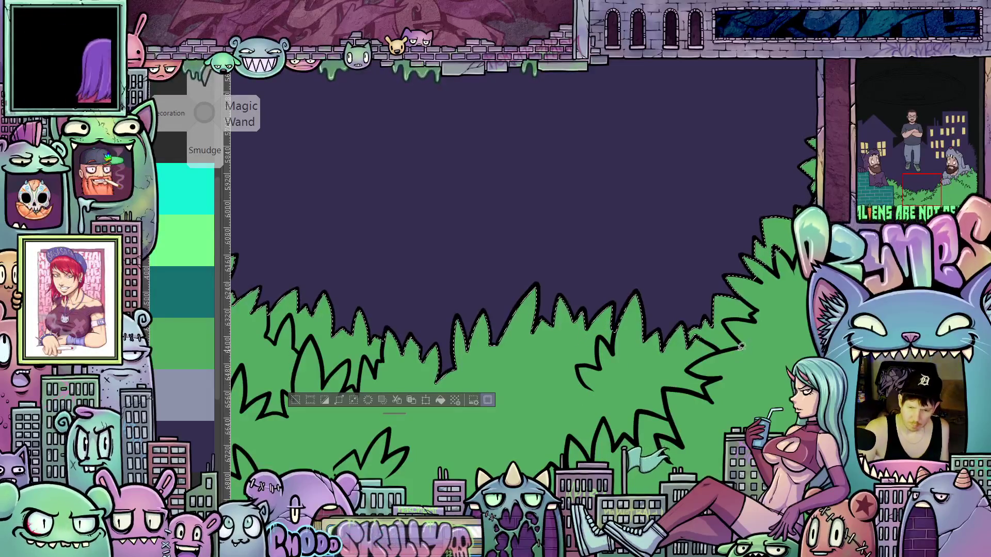
- Loop the beam selection around the wolf-hooded man's fist and arm
left_click_drag(741, 346, 613, 372)
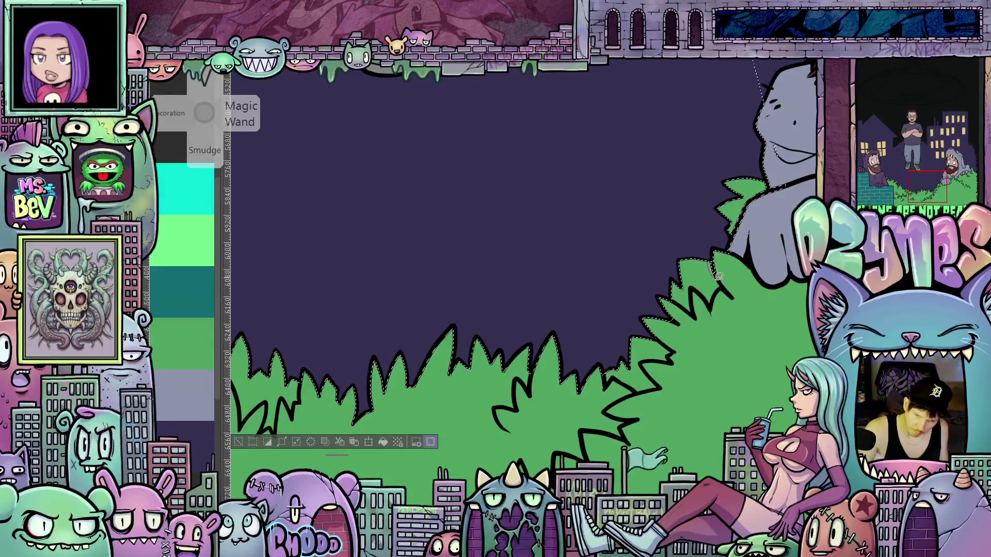
scroll(754, 297, "up", 3)
scroll(674, 263, "right", 3)
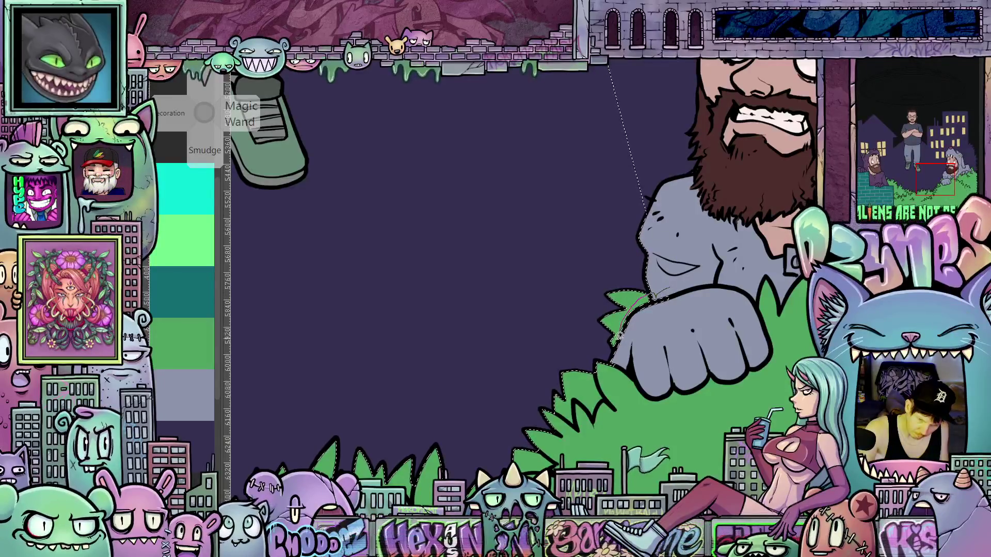
mouse_move(617, 342)
left_mouse_down()
mouse_move(613, 369)
mouse_move(642, 383)
mouse_move(682, 328)
mouse_move(673, 279)
left_mouse_up()
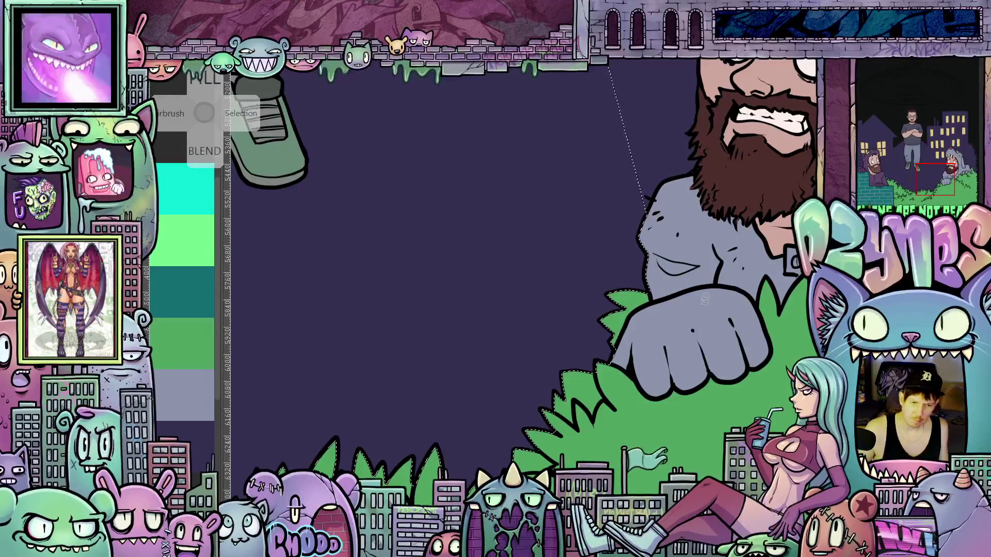
scroll(672, 352, "down", 5)
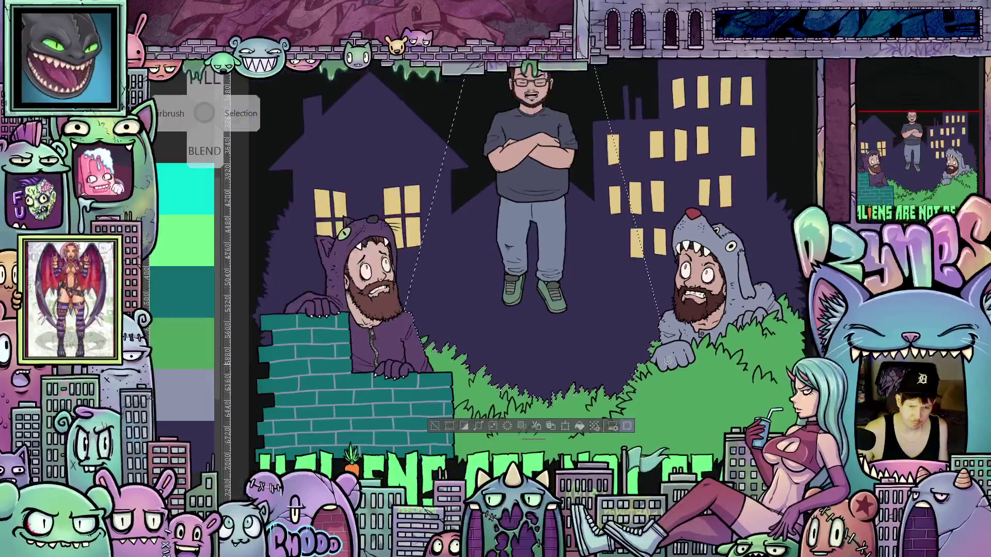
- Fill the beam selection with a top-to-bottom green gradient from the UFO to the bushes
left_click_drag(672, 356, 656, 415)
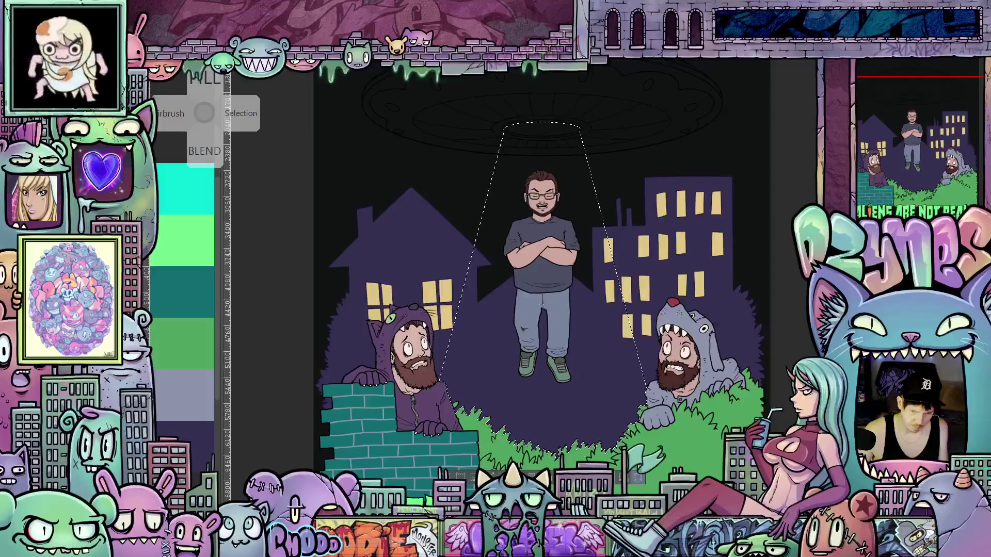
left_click_drag(542, 304, 543, 446)
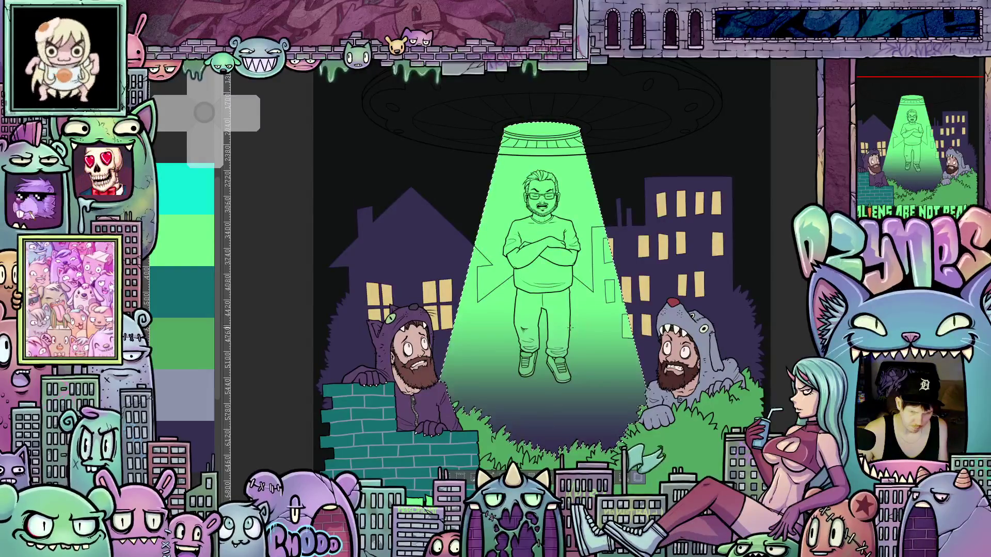
scroll(591, 269, "down", 2)
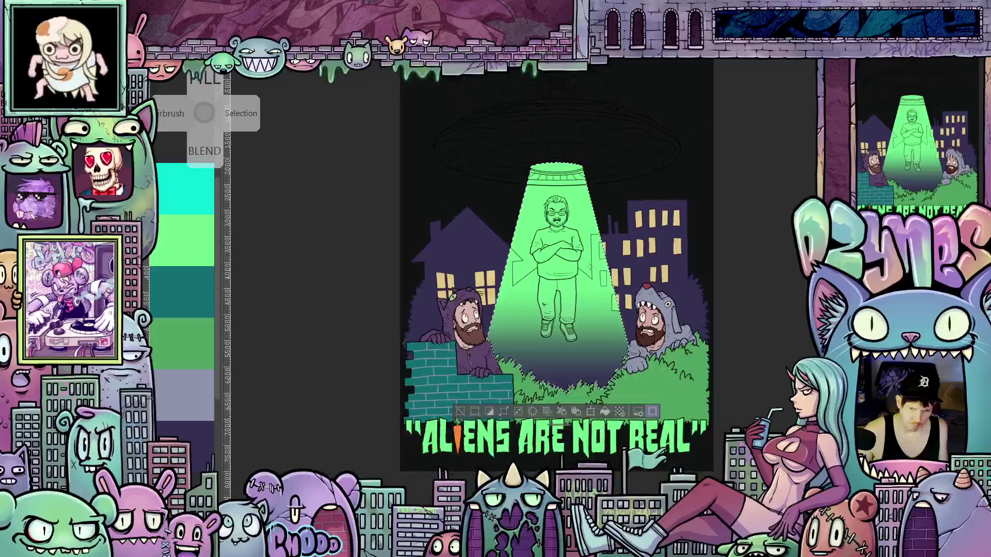
scroll(591, 268, "up", 3)
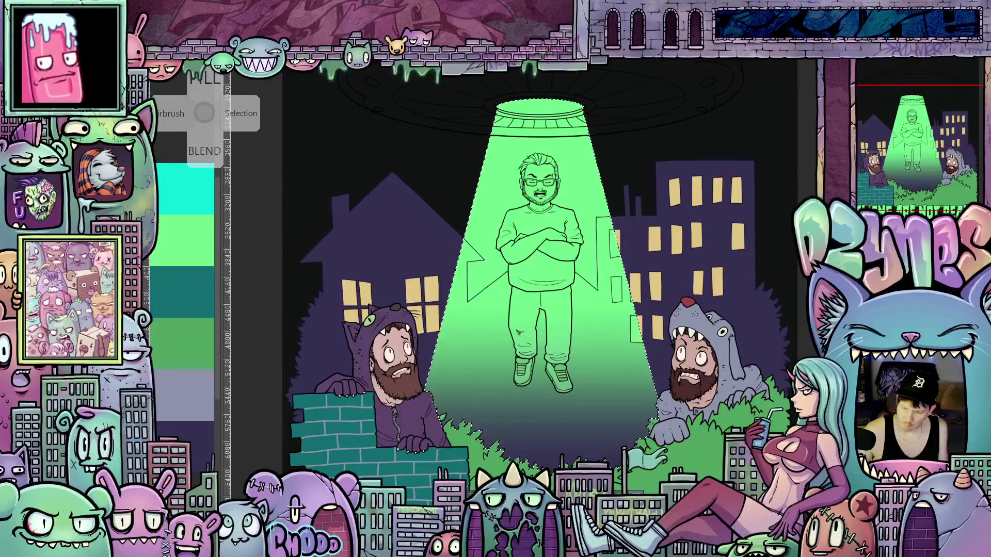
scroll(661, 349, "down", 1)
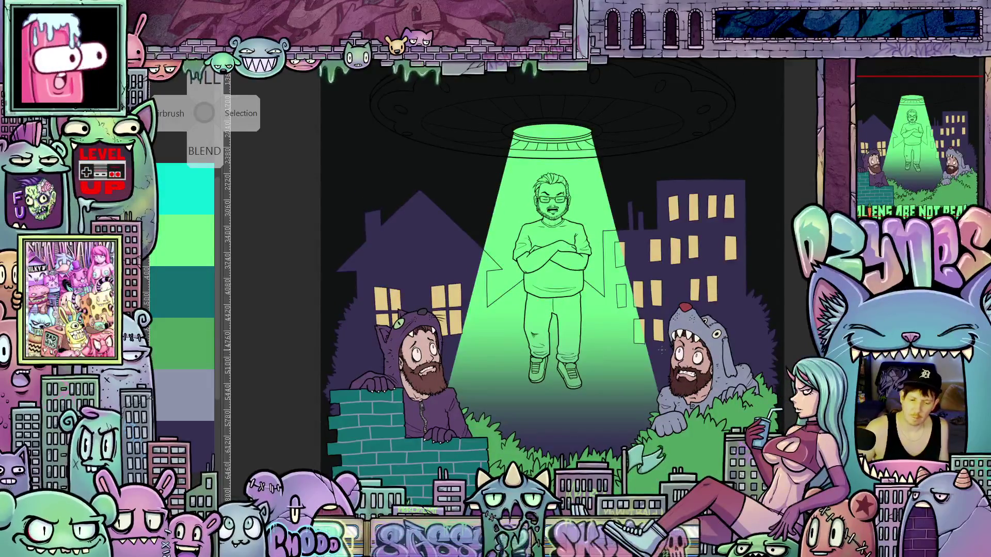
scroll(652, 297, "down", 1)
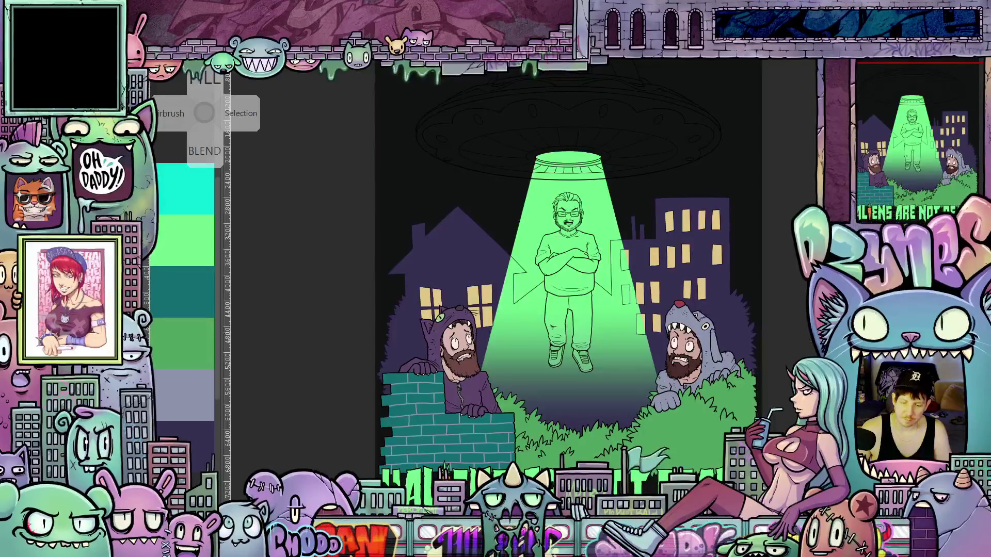
scroll(566, 317, "down", 1)
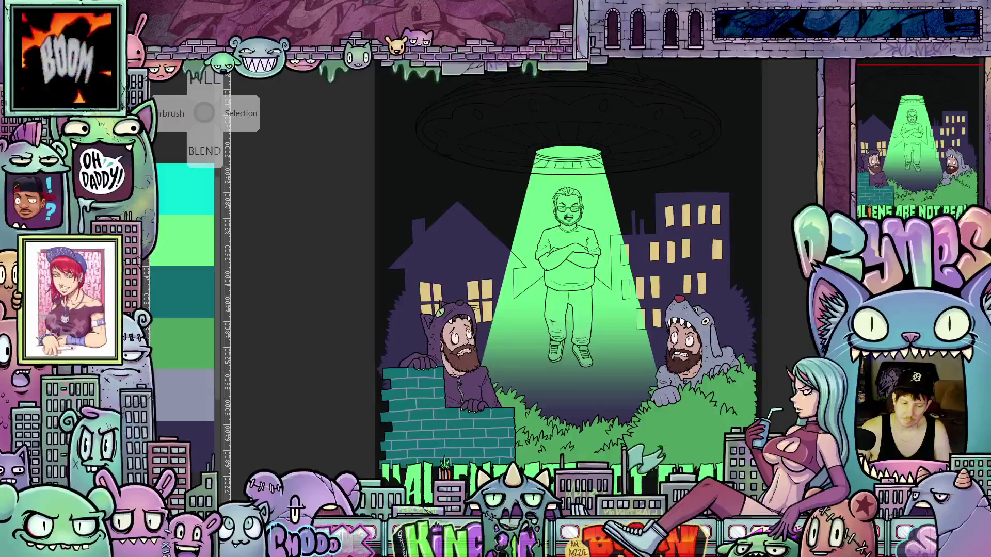
scroll(566, 320, "up", 3)
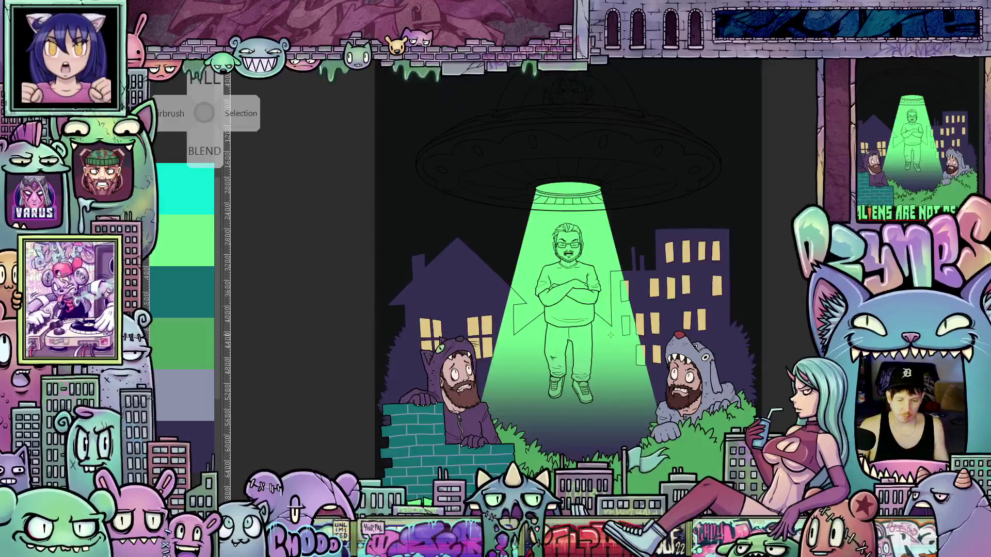
- Select the entire canvas with Ctrl+A after a quick deselect, then zoom in on the man's face
scroll(610, 330, "up", 5)
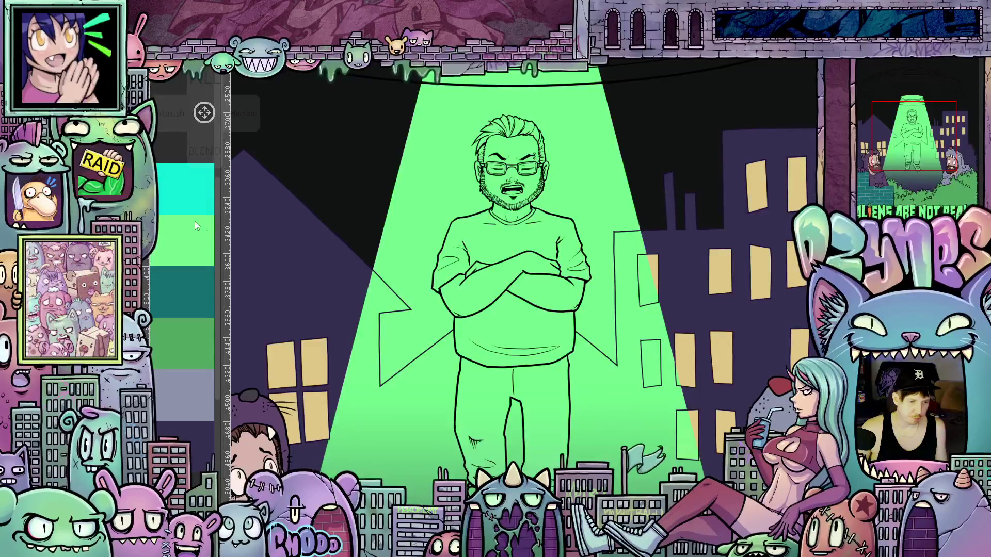
scroll(560, 322, "up", 2)
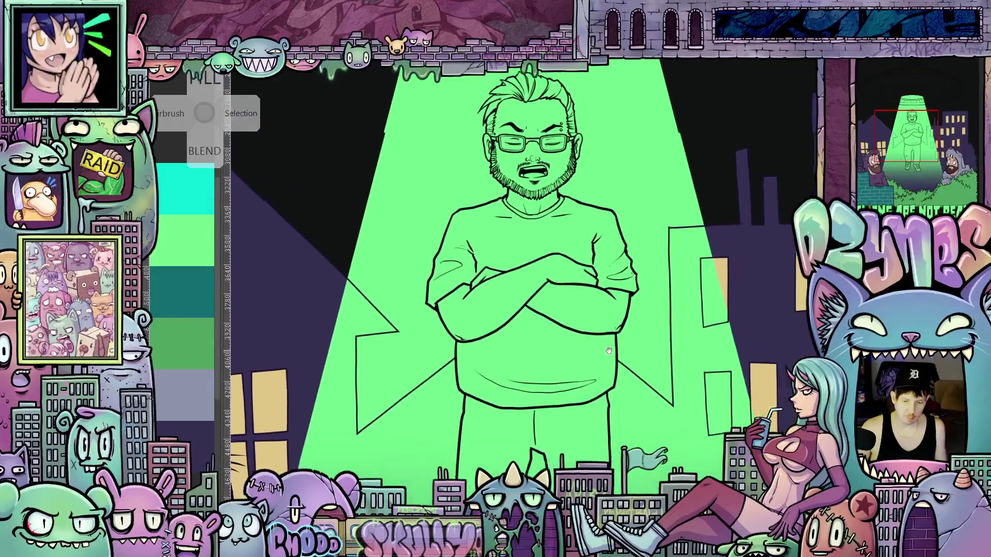
scroll(647, 328, "up", 2)
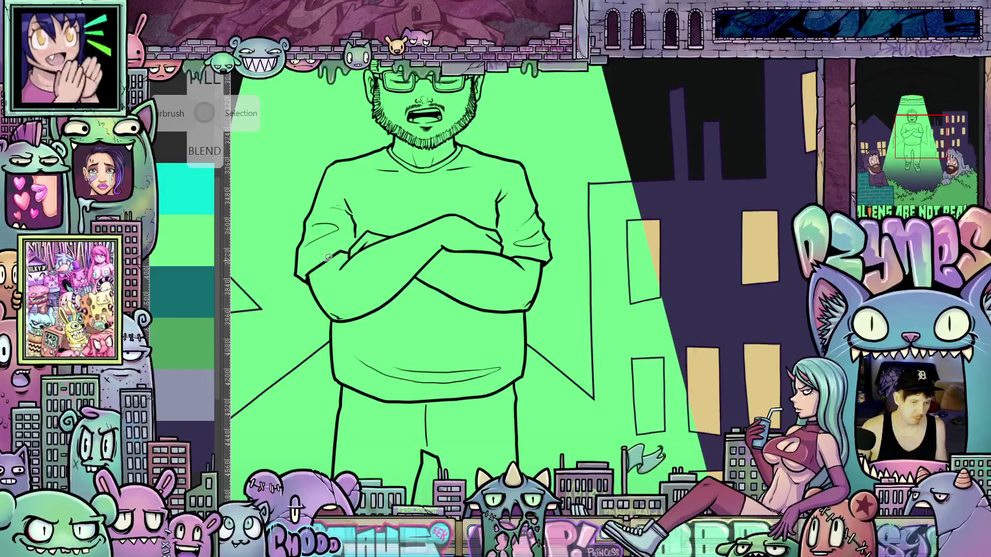
scroll(516, 247, "up", 1)
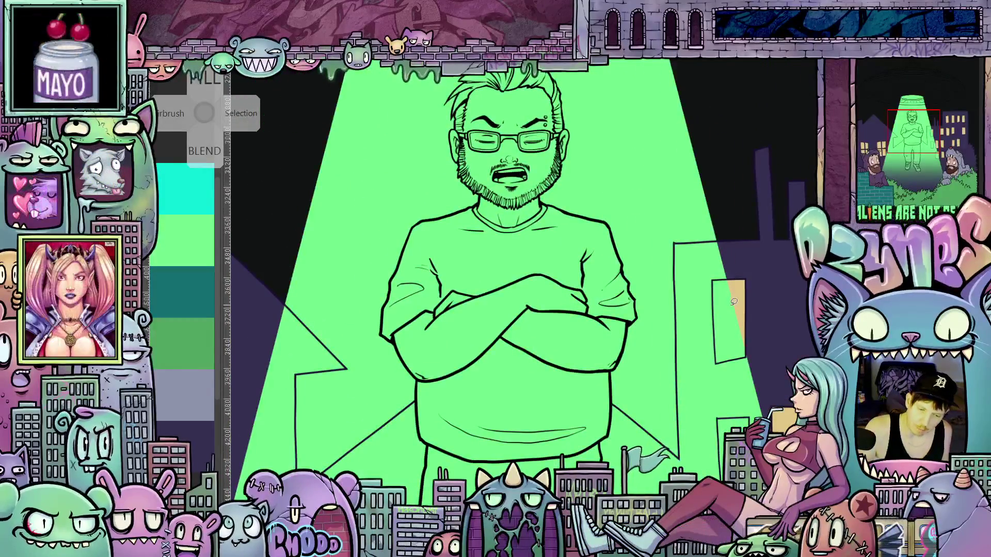
scroll(731, 305, "down", 4)
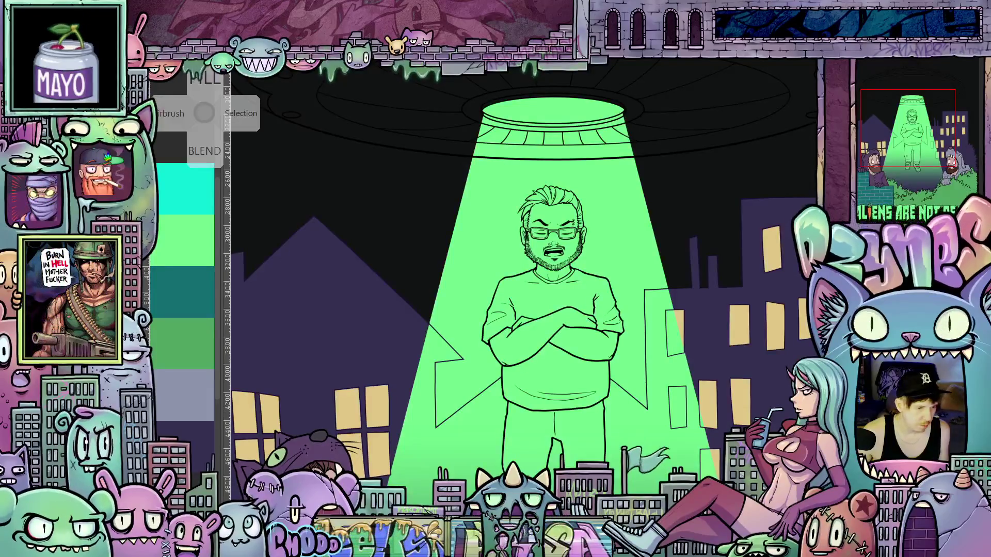
key("ctrl+a")
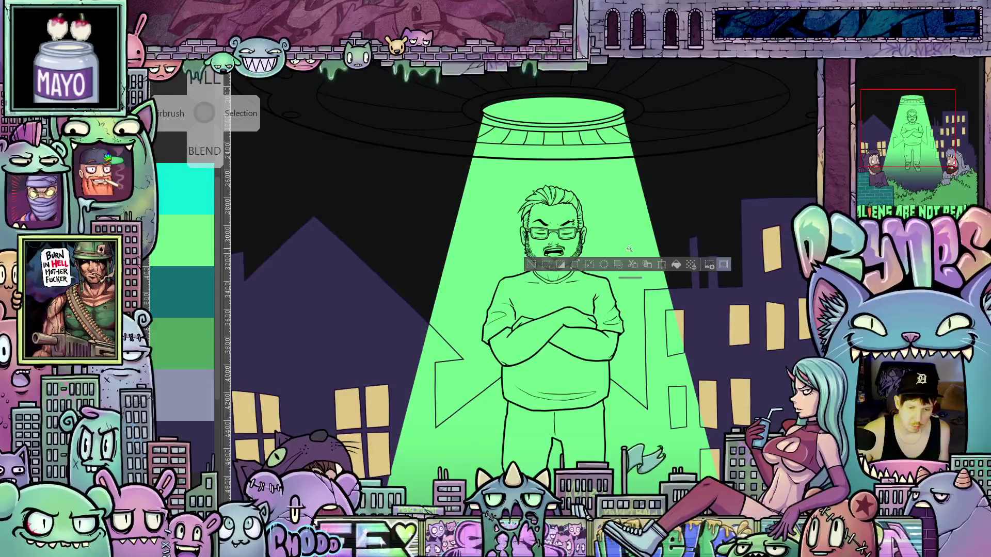
key("ctrl+d")
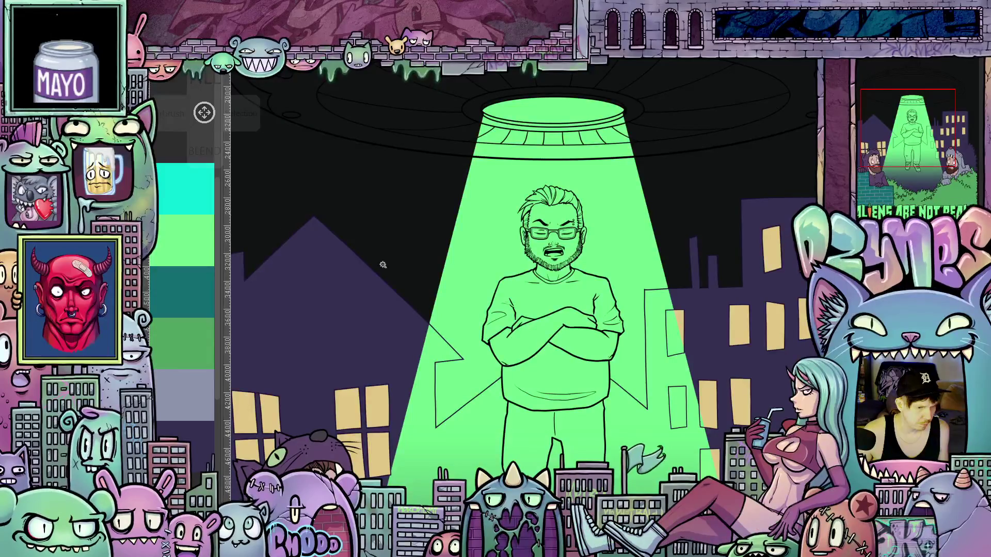
key("ctrl+a")
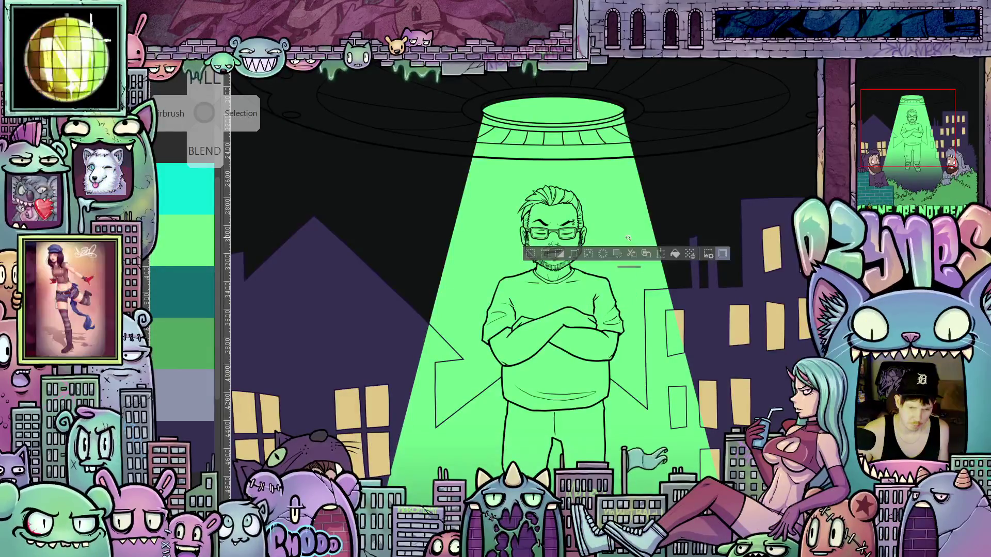
scroll(632, 243, "up", 2)
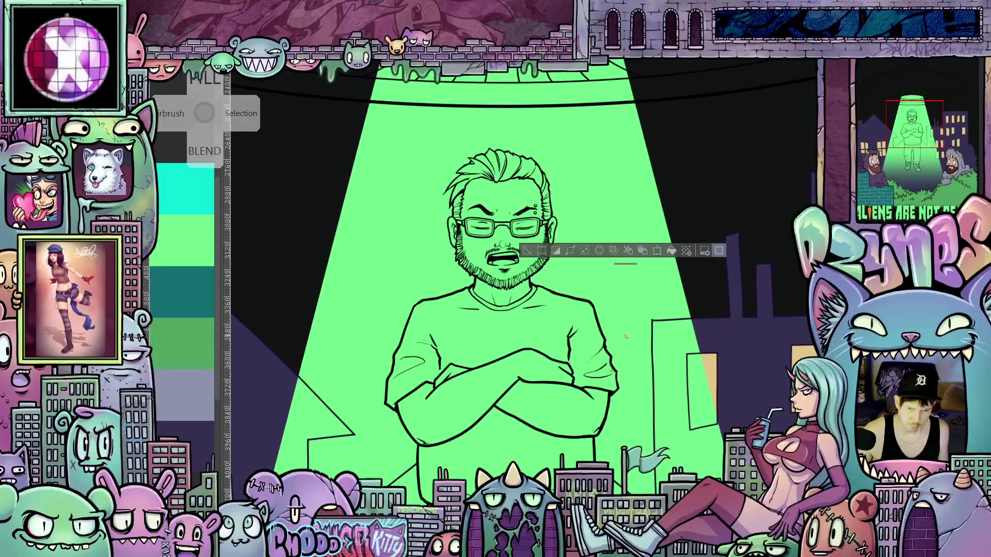
scroll(630, 340, "down", 5)
scroll(631, 339, "up", 5)
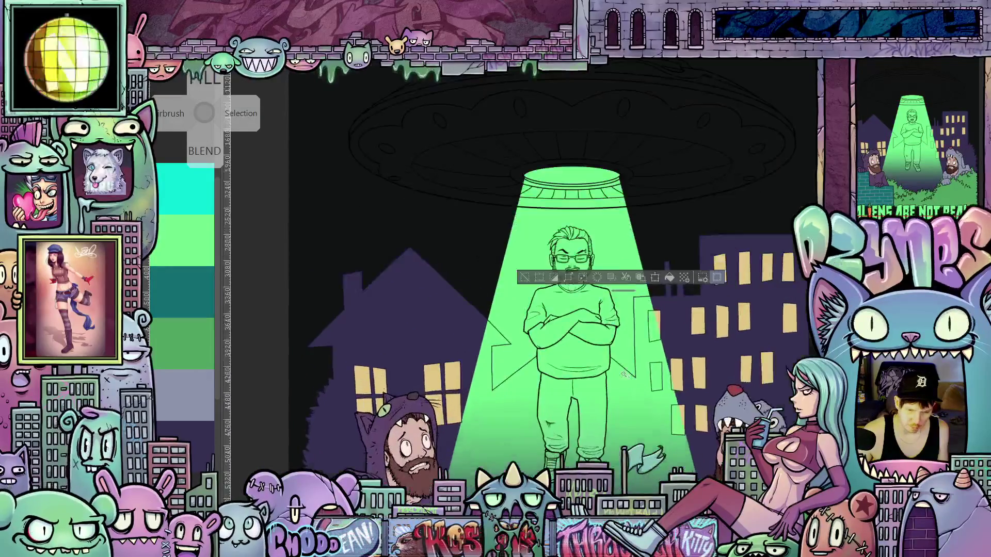
scroll(621, 296, "up", 5)
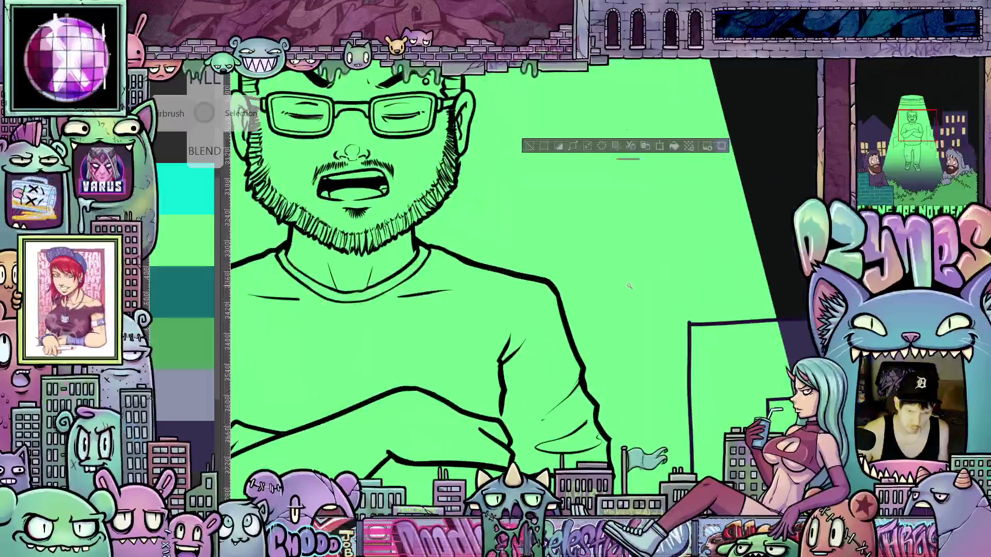
- Deselect the canvas with Ctrl+D and zoom back out to the full UFO illustration
left_click_drag(623, 271, 626, 374)
scroll(624, 338, "up", 3)
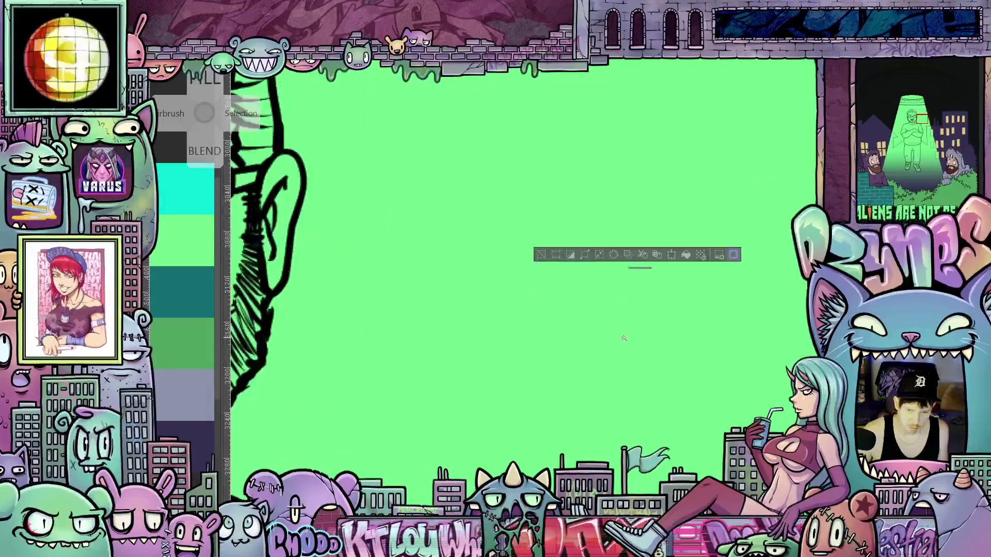
scroll(624, 338, "up", 2)
scroll(621, 362, "up", 4)
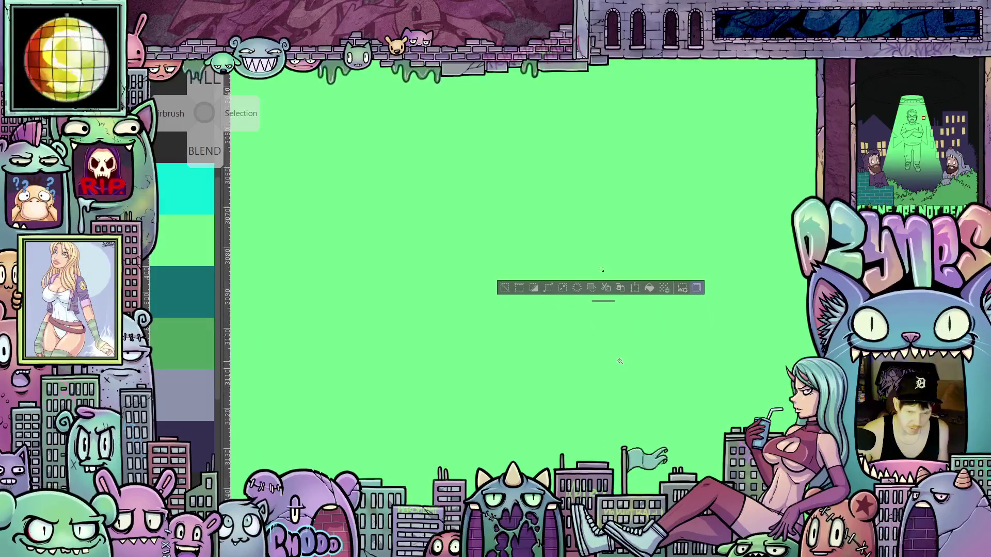
scroll(596, 365, "up", 3)
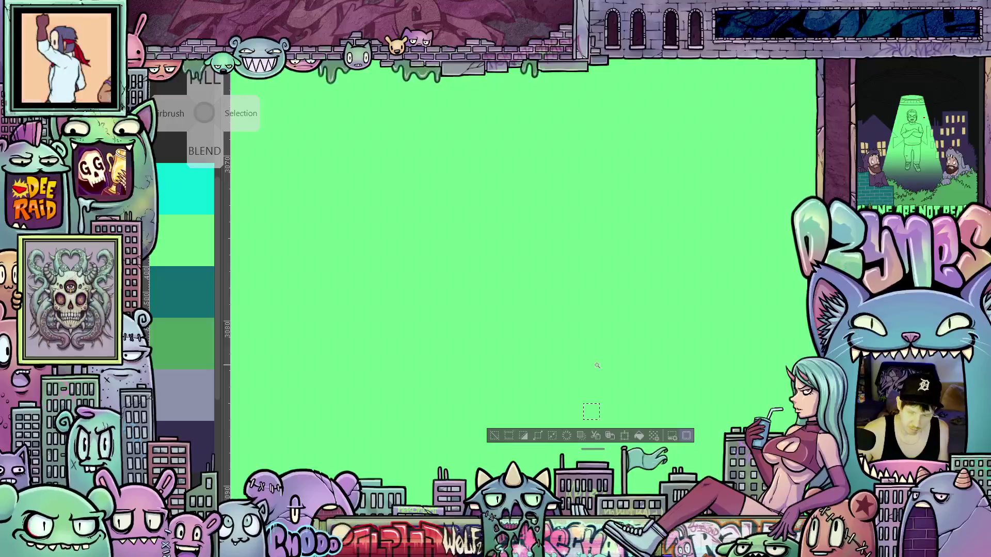
key("ctrl+d")
scroll(597, 372, "down", 5)
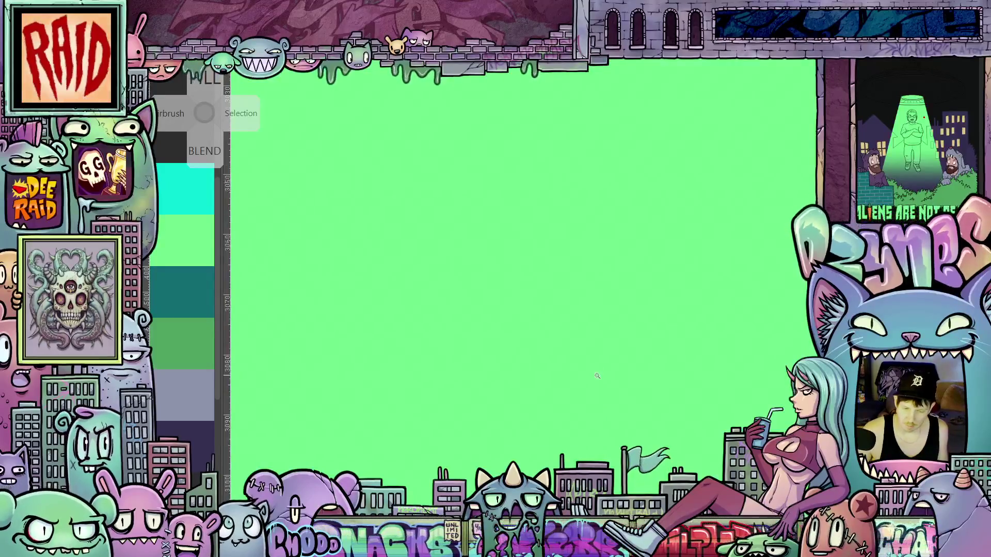
scroll(597, 376, "down", 4)
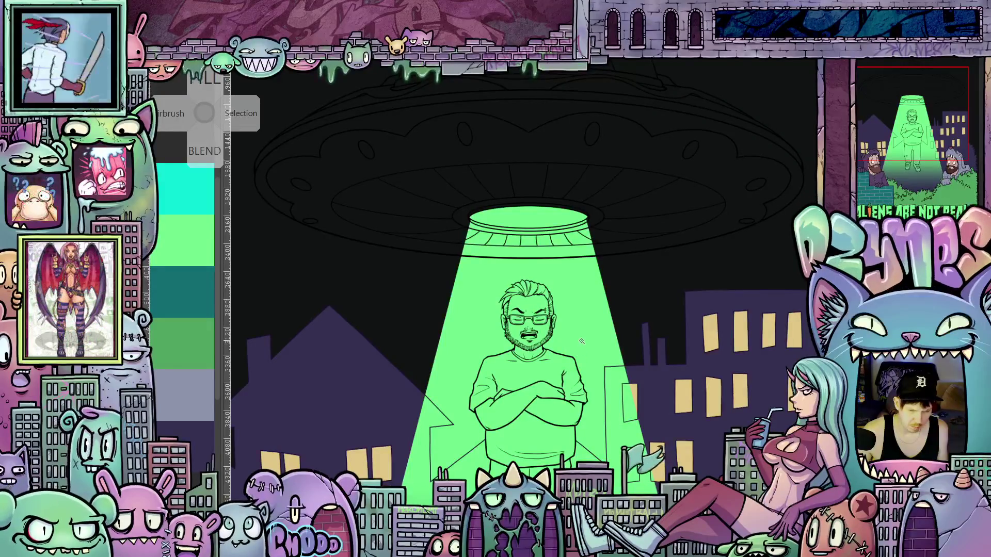
- Clear the selection and pick the green tractor-beam region by colour
key("ctrl+a")
key("ctrl+d")
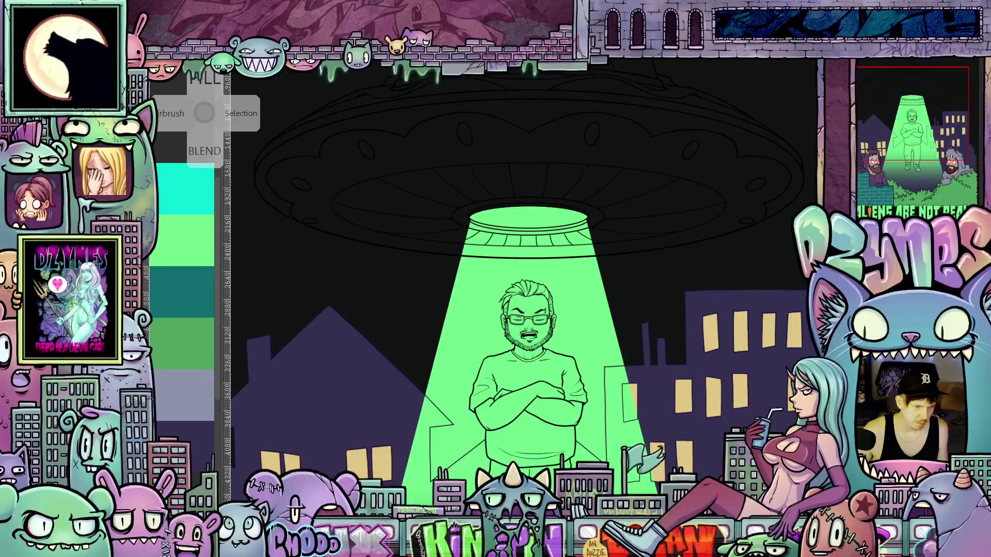
left_click(204, 112)
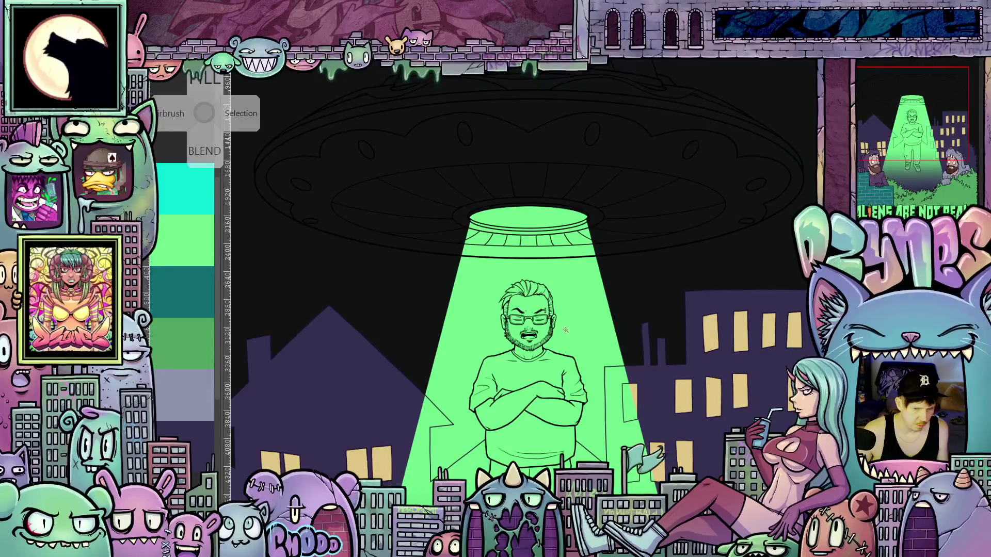
left_click(593, 320)
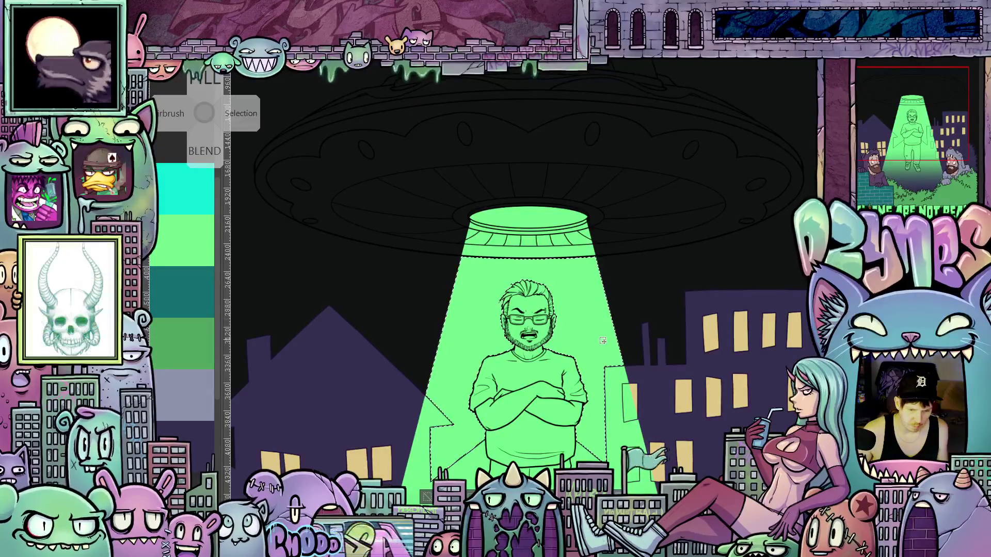
scroll(597, 348, "up", 1)
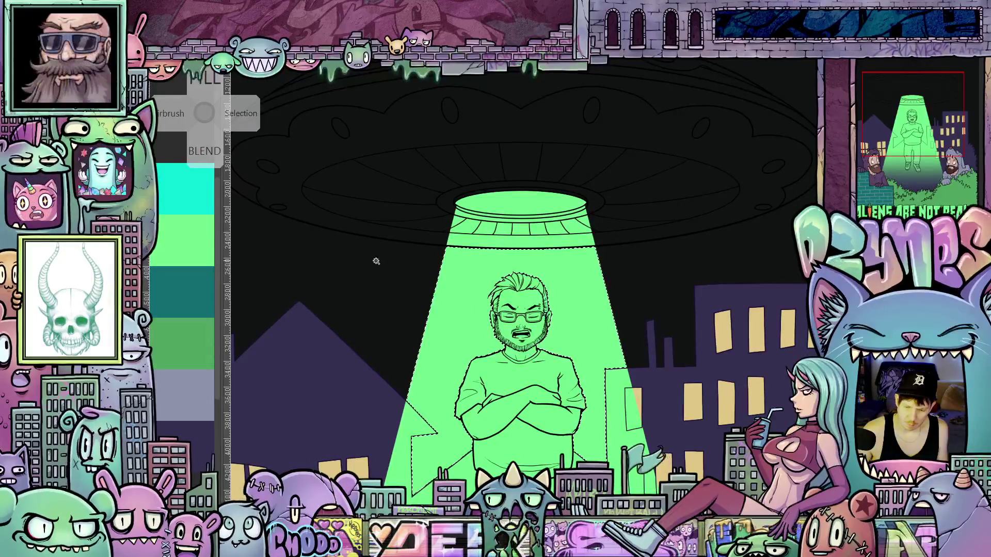
- Delete the beam's old fill and refill the beam area with flat green
key("F5")
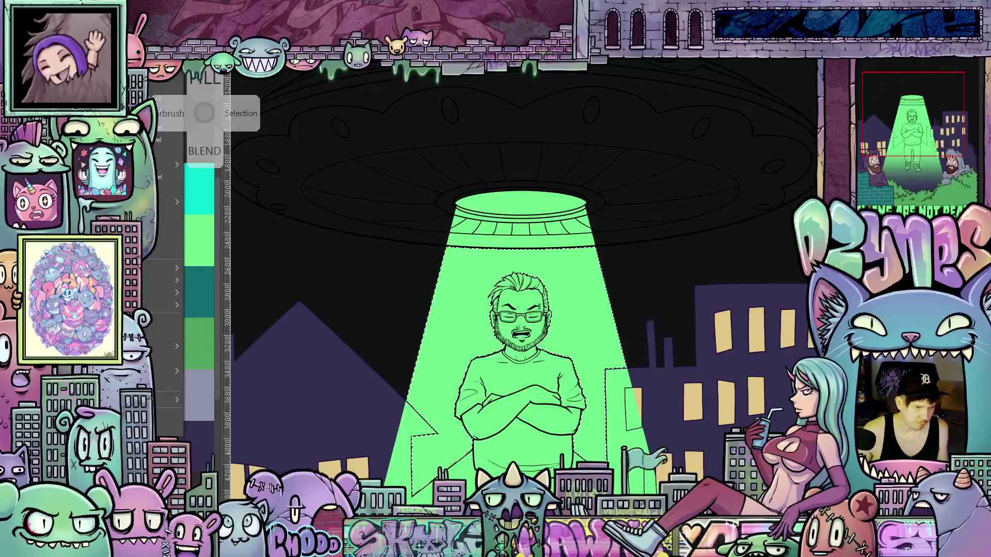
key("Delete")
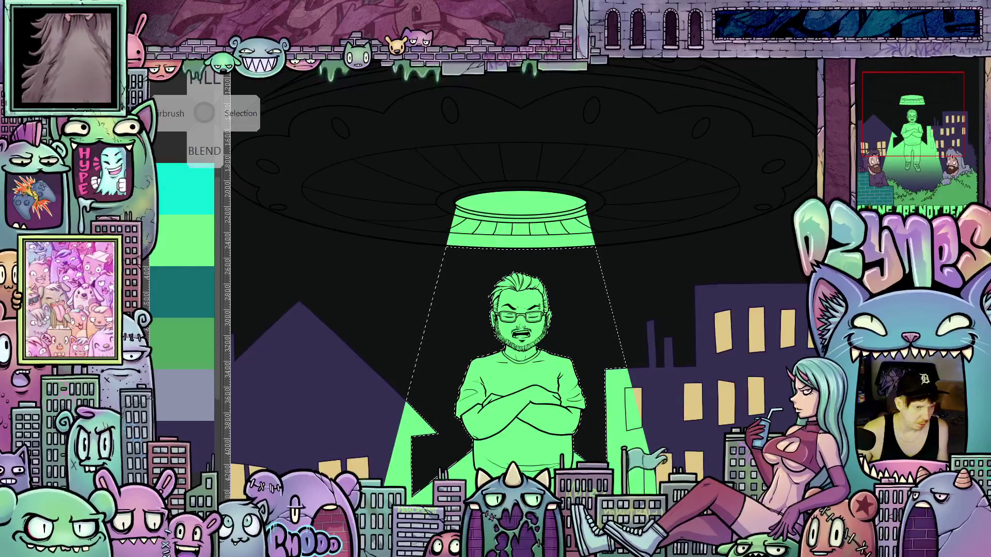
key("F5")
left_click(481, 290)
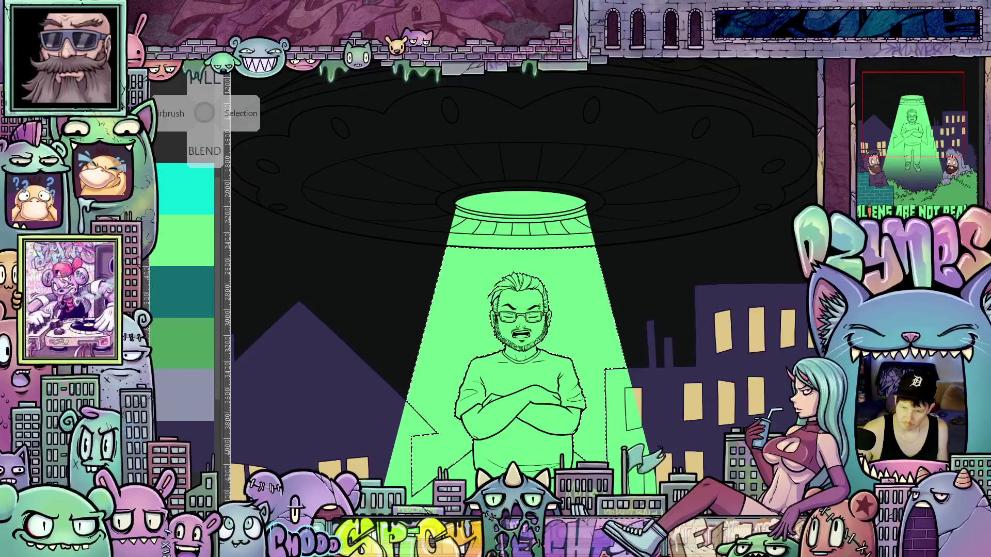
key("b")
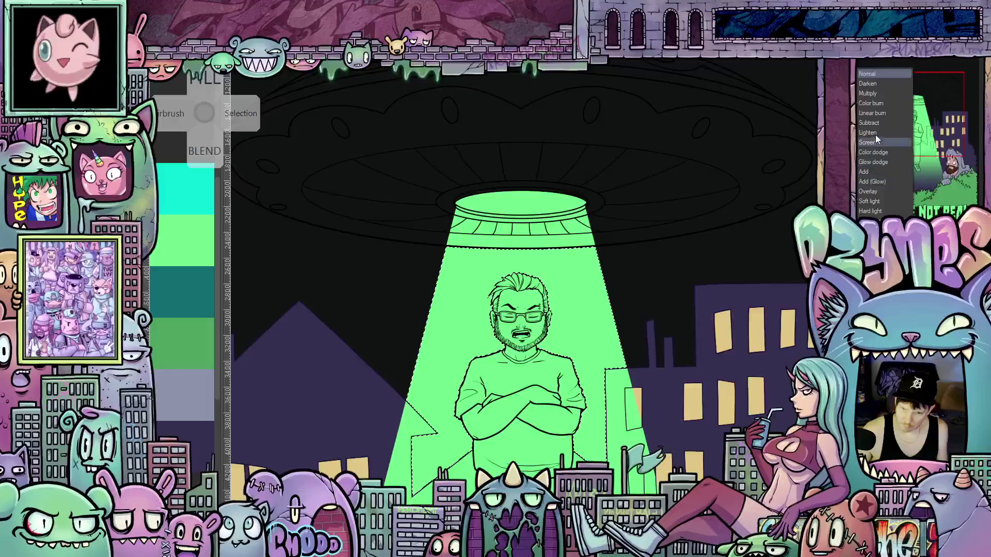
- Set the beam layer to Overlay blending and remove the beam selection
left_click(868, 191)
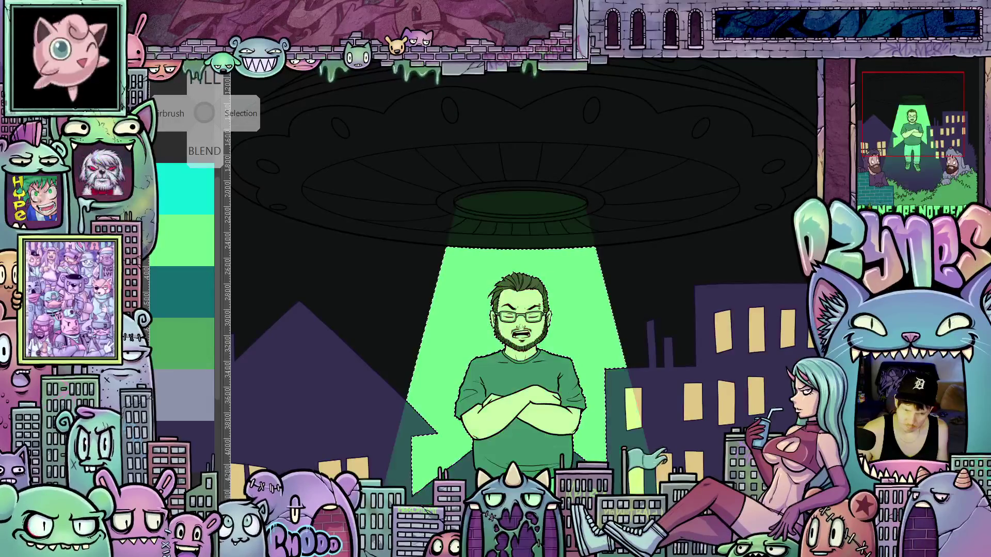
scroll(664, 250, "down", 5)
left_click_drag(664, 249, 662, 261)
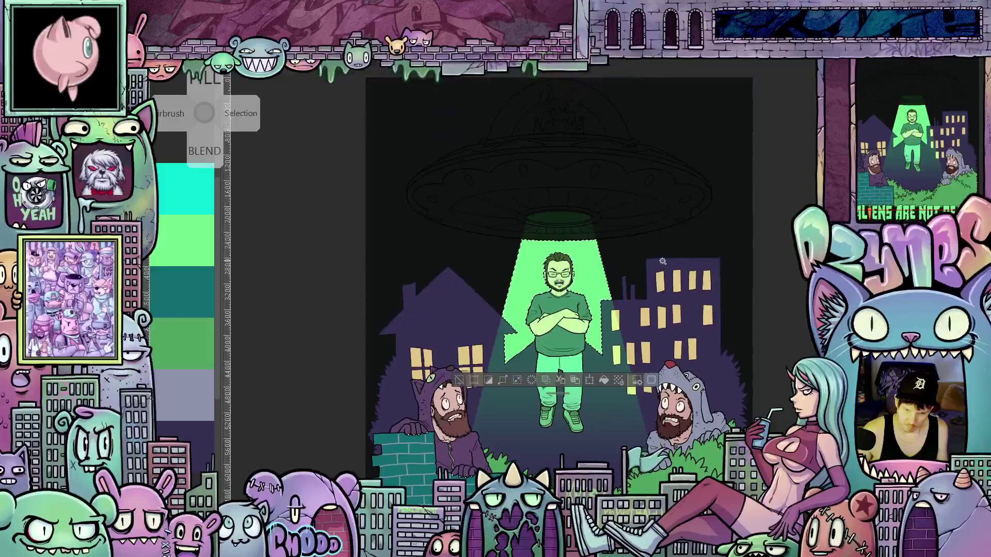
key("ctrl+d")
- Pan and zoom out to review the Overlay-tinted beam over the whole UFO
scroll(634, 329, "up", 3)
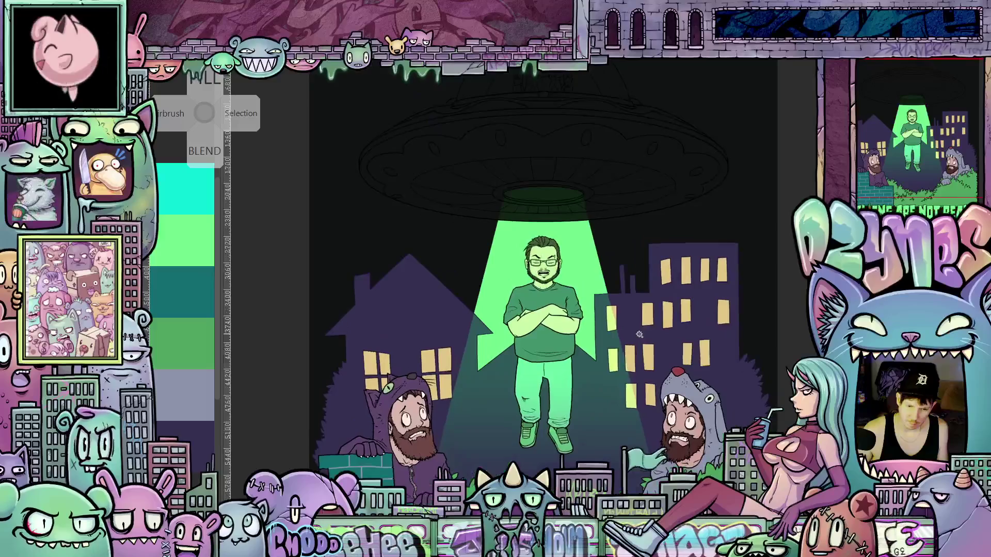
mouse_move(645, 334)
left_mouse_down()
mouse_move(672, 350)
mouse_move(668, 324)
mouse_move(673, 365)
left_mouse_up()
scroll(669, 324, "down", 1)
scroll(669, 324, "down", 1)
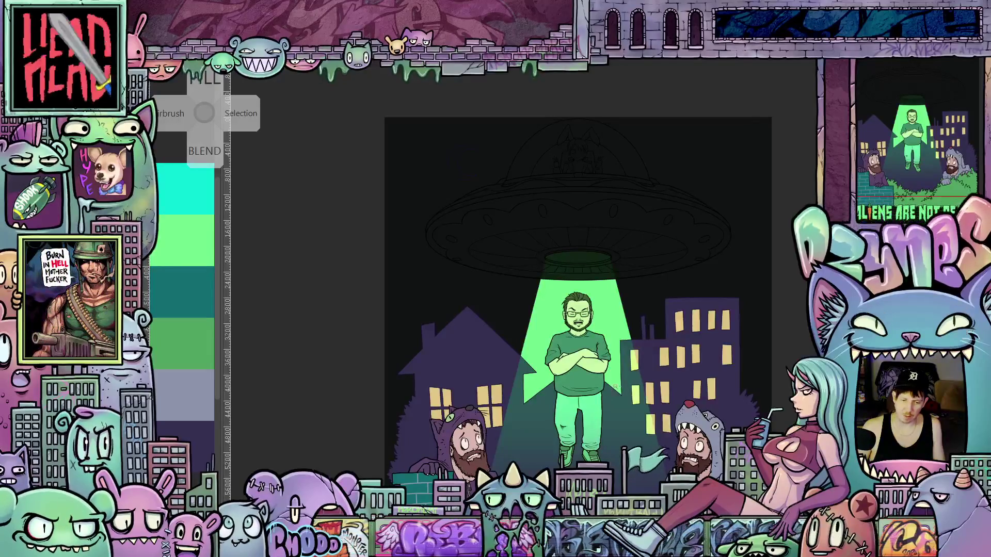
scroll(635, 363, "up", 4)
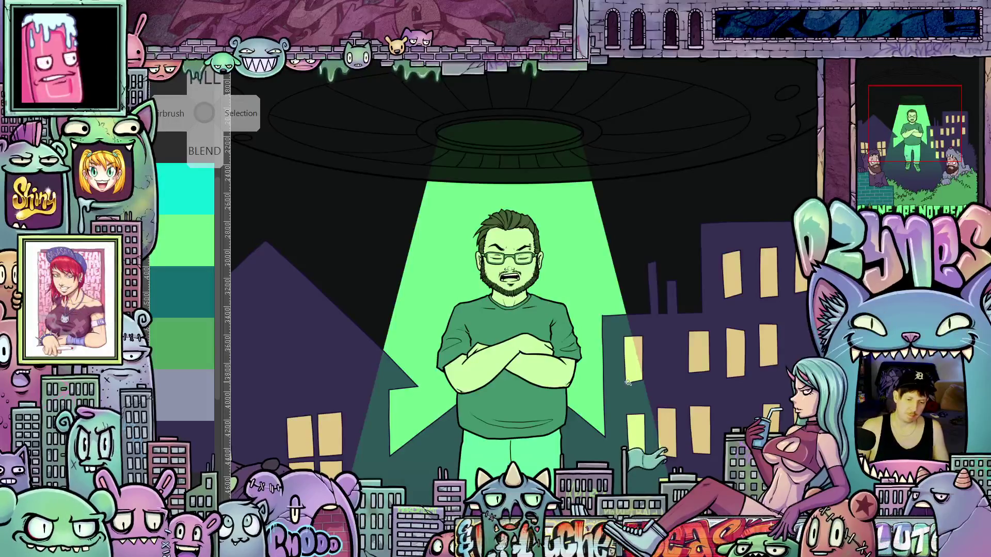
key("ctrl+minus")
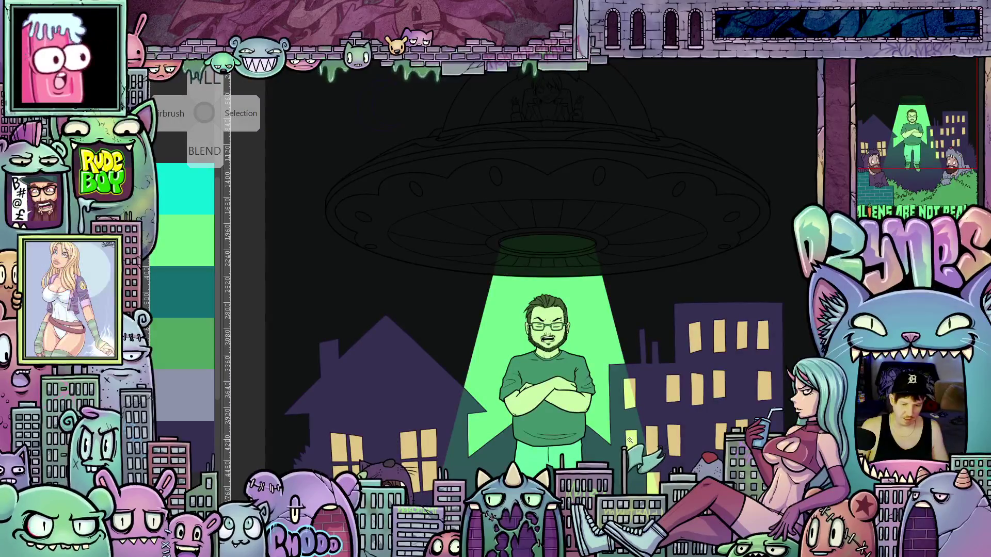
scroll(542, 283, "down", 3)
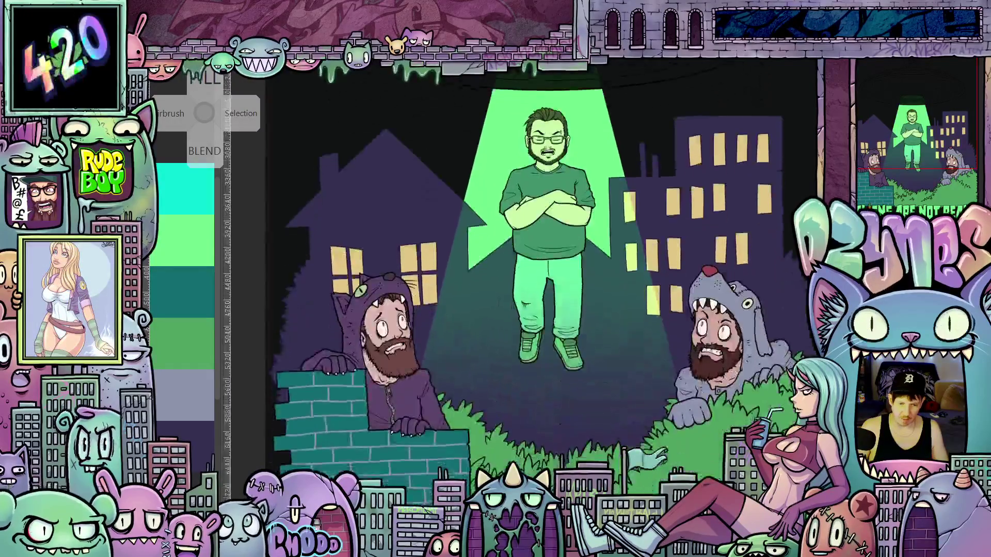
scroll(541, 284, "up", 1)
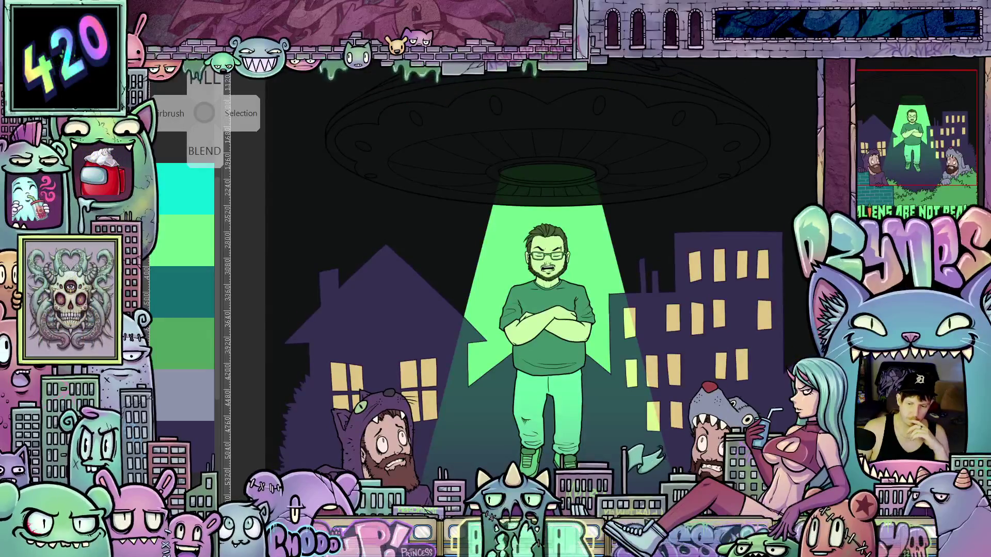
- Try lighter and darker blend modes on the beam layer, settling on Soft light
left_click(884, 192)
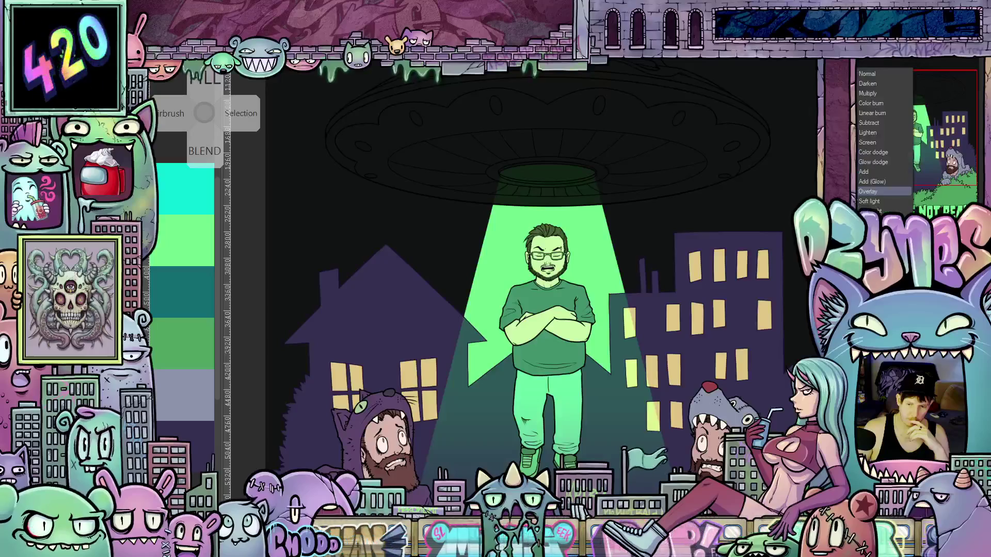
left_click(879, 180)
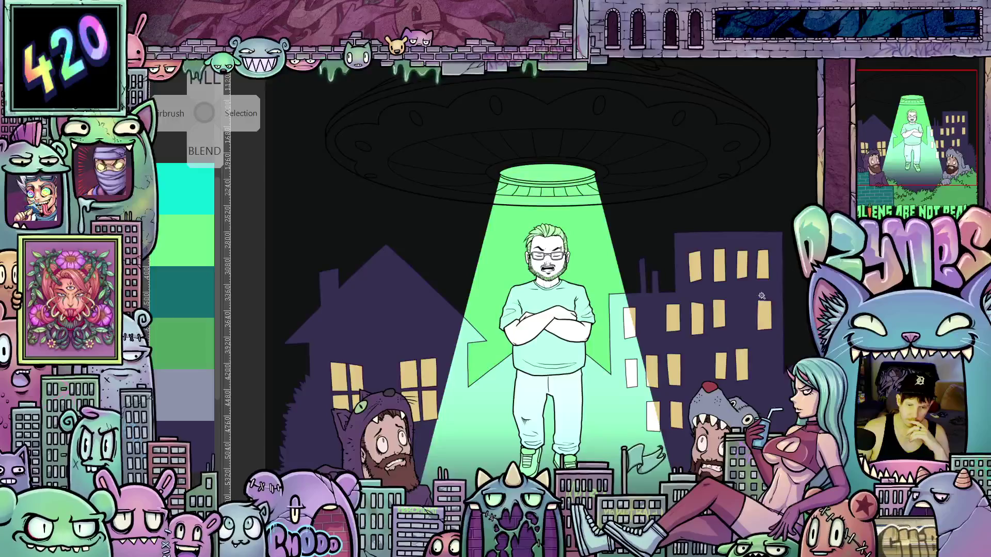
scroll(745, 313, "down", 3)
scroll(745, 313, "down", 1)
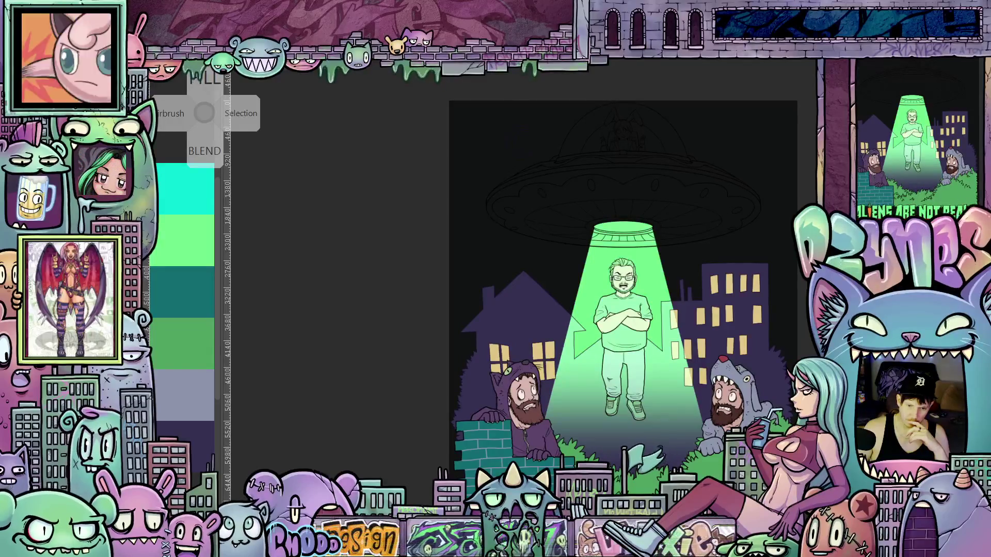
left_click(871, 146)
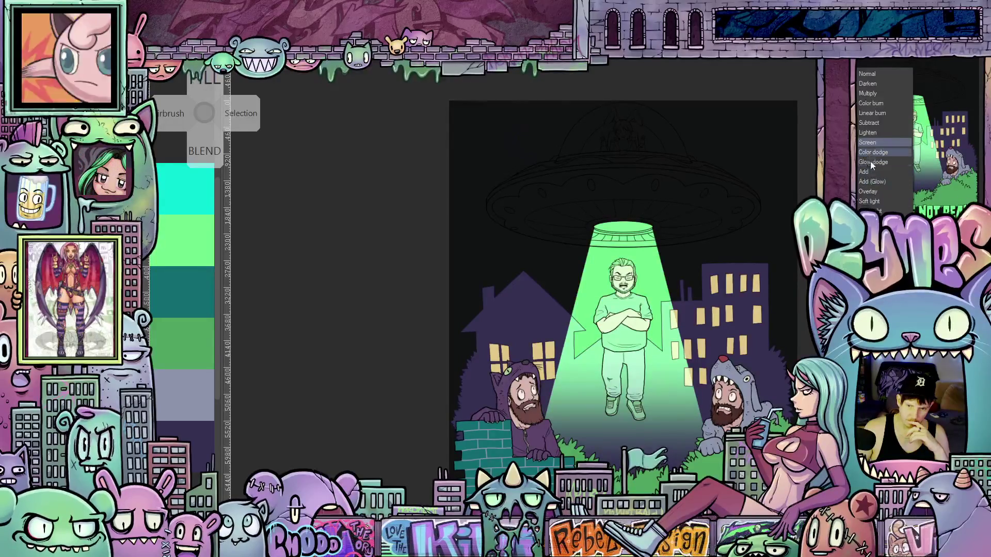
left_click(872, 191)
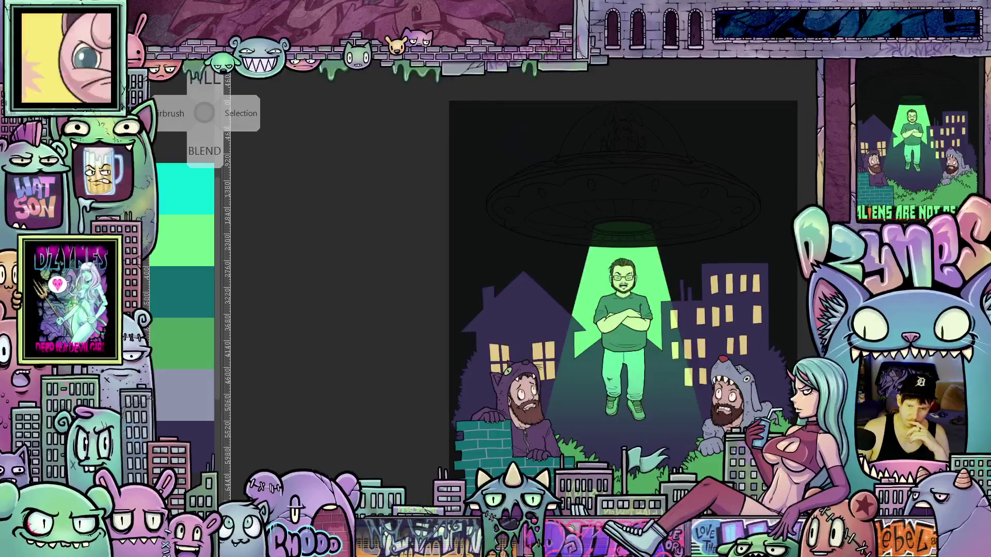
left_click(872, 191)
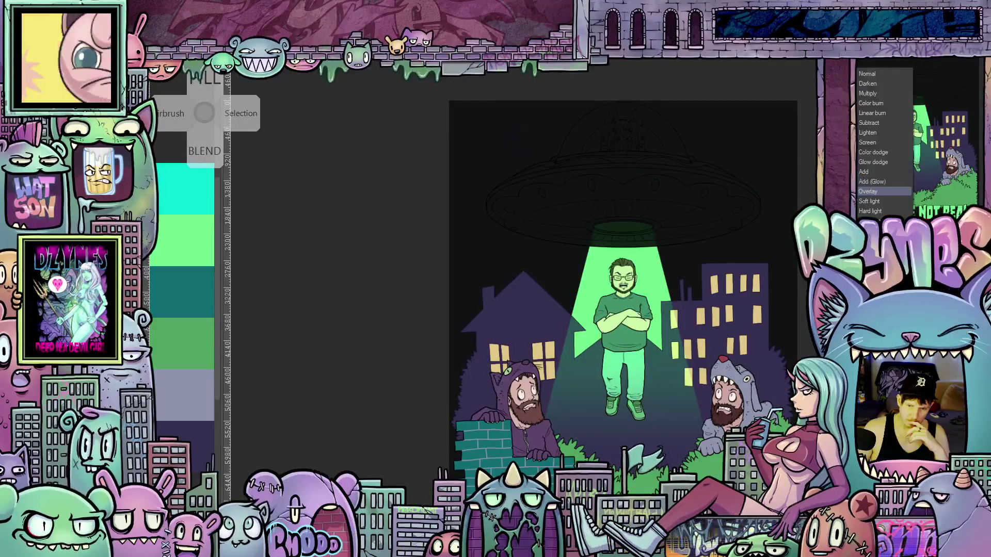
left_click(886, 198)
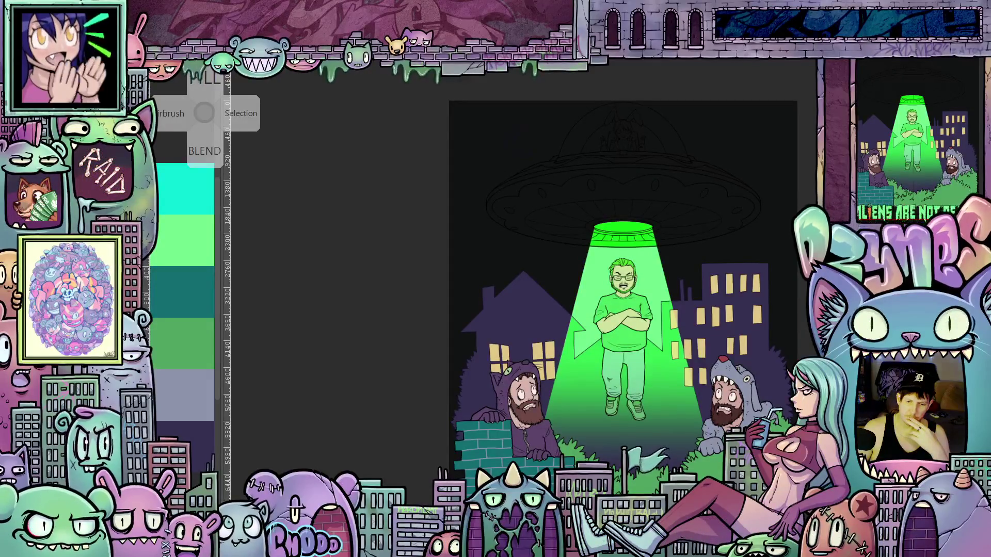
- Switch the beam layer to a brighter blend mode and review the result
left_click(883, 63)
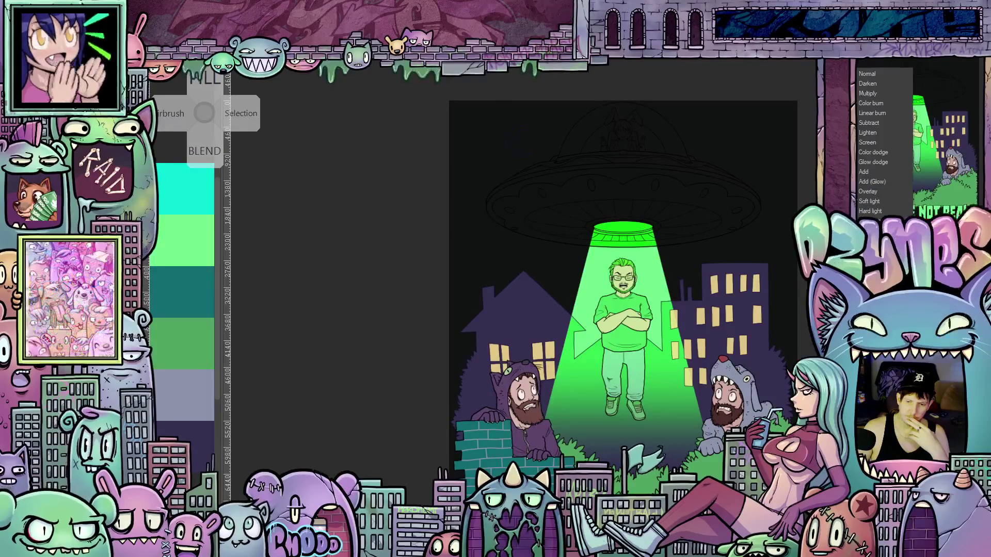
left_click(867, 191)
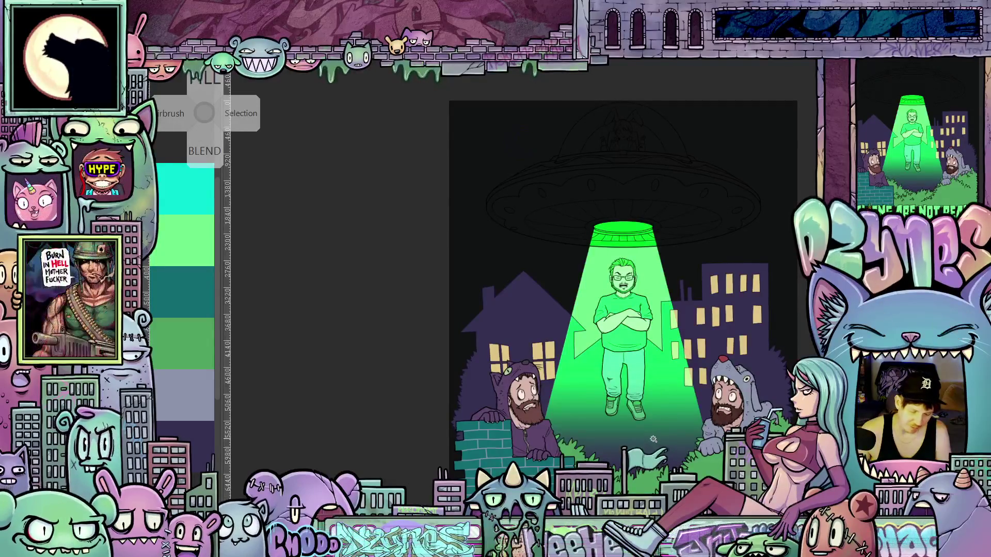
scroll(638, 249, "down", 2)
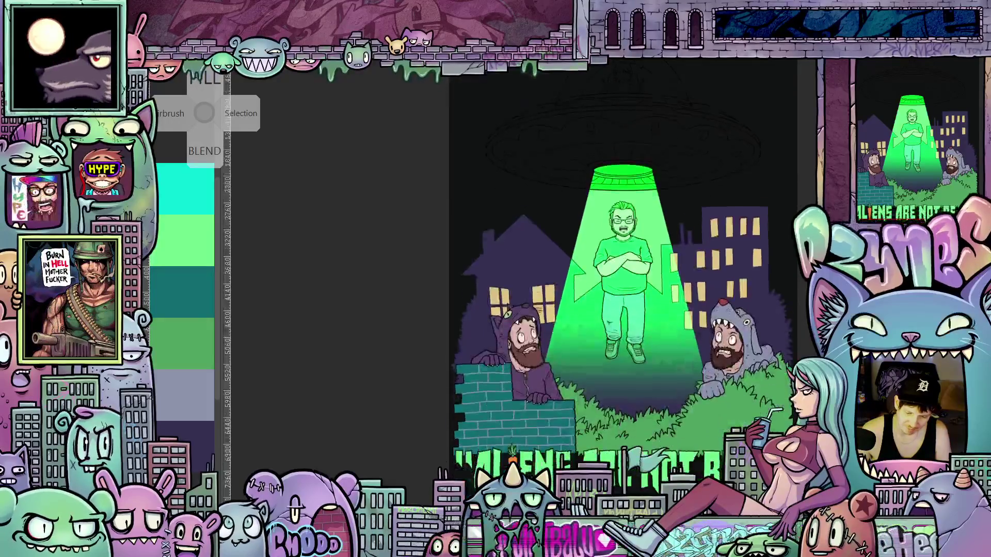
scroll(639, 250, "up", 3)
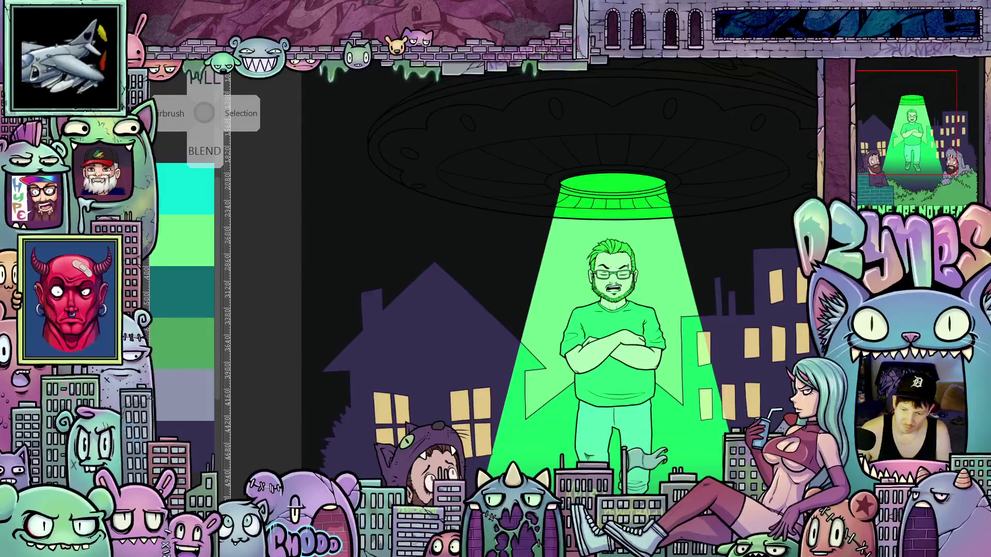
scroll(774, 227, "down", 2)
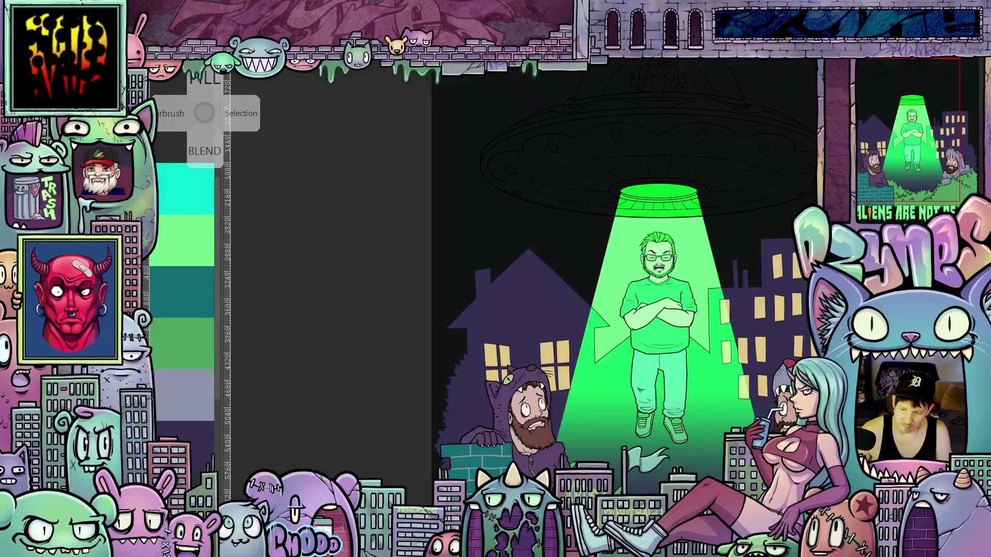
left_click(883, 66)
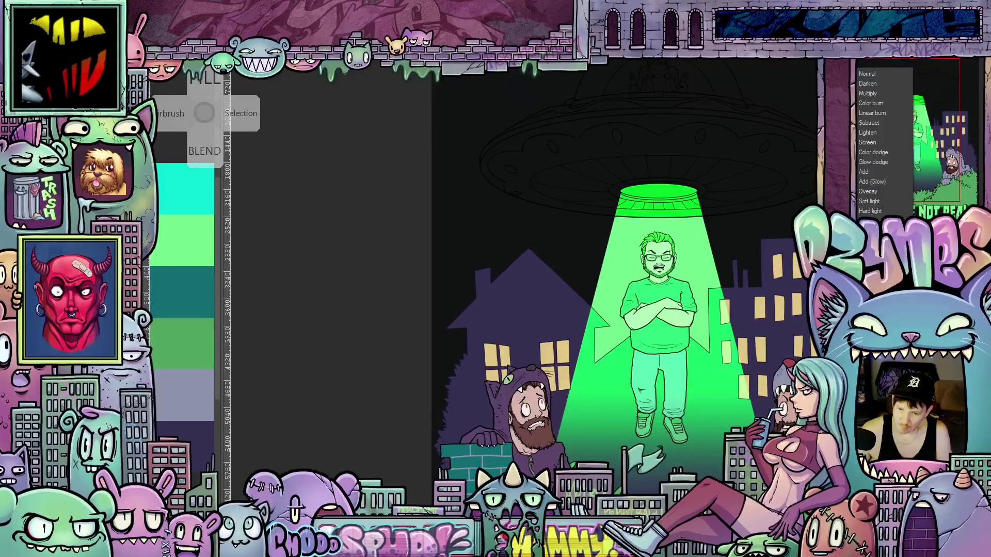
left_click(875, 217)
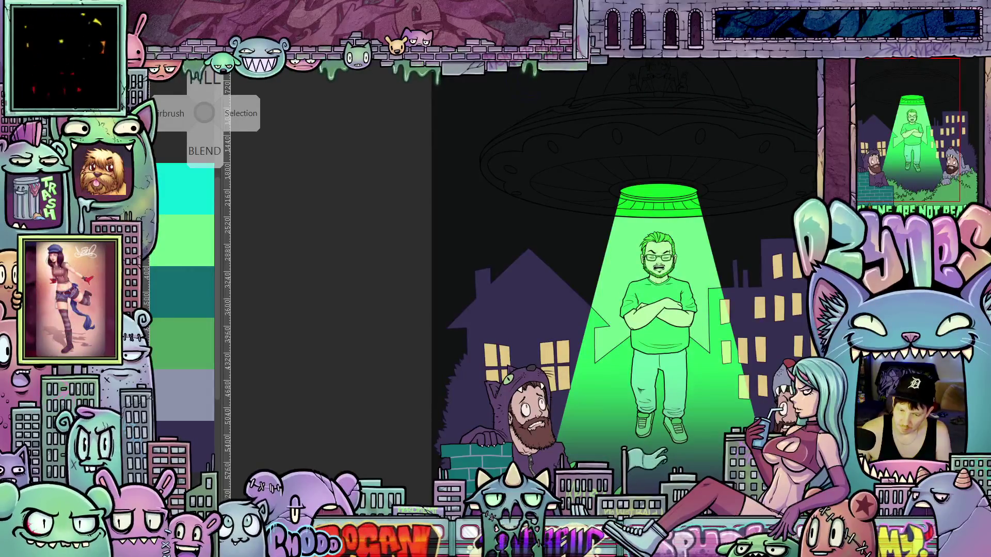
- Cycle the beam through Glow dodge, Add and other modes, ending on a lighter blend
left_click(883, 66)
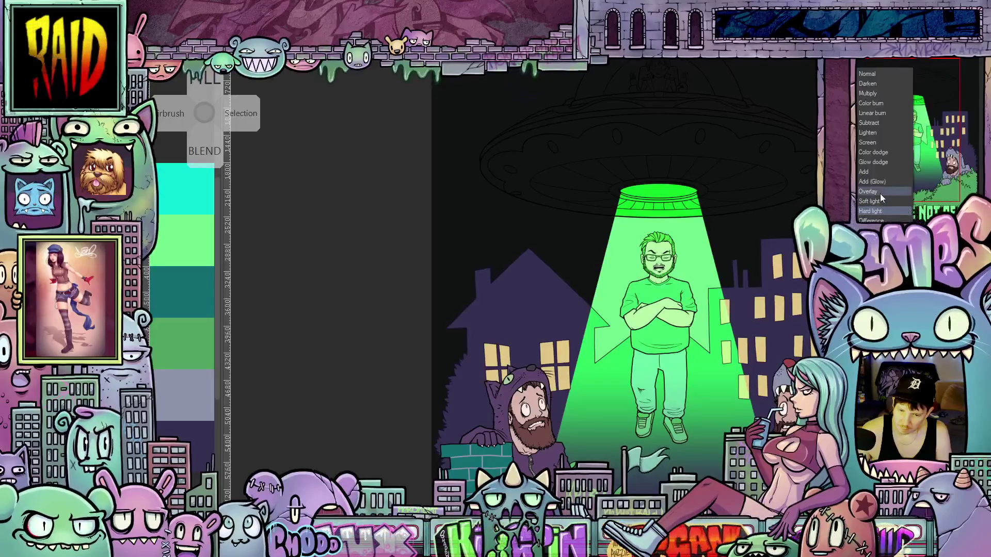
left_click(878, 162)
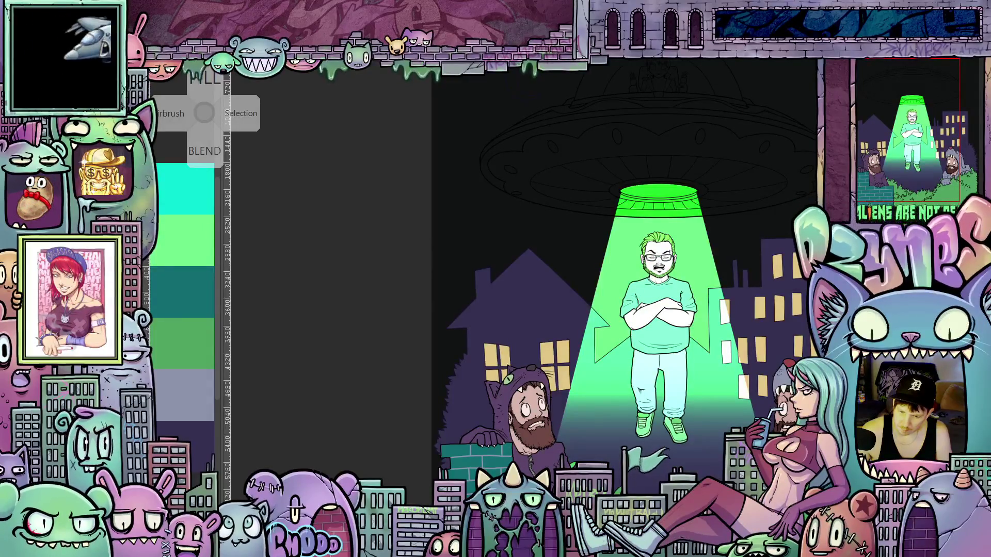
left_click(878, 162)
left_click(879, 172)
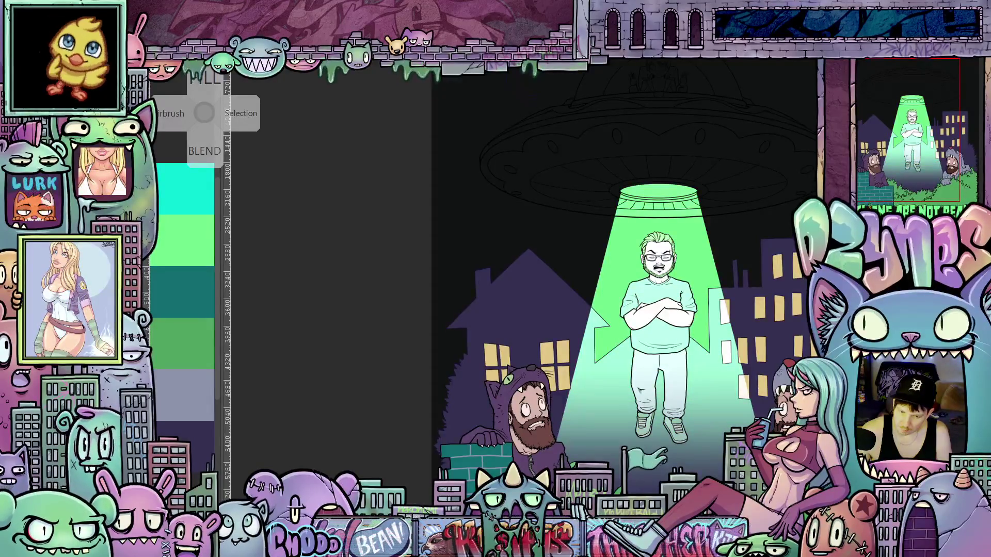
left_click(876, 176)
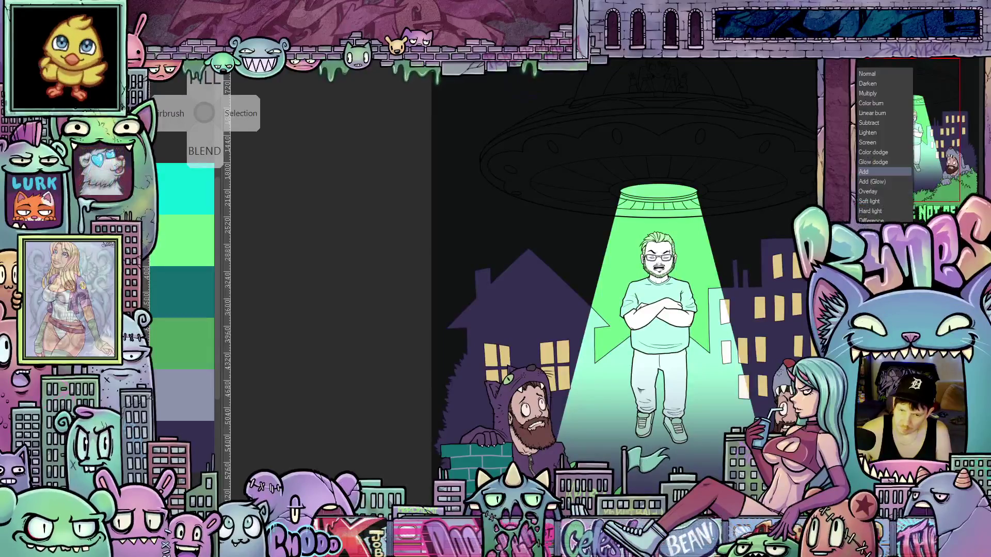
left_click(880, 151)
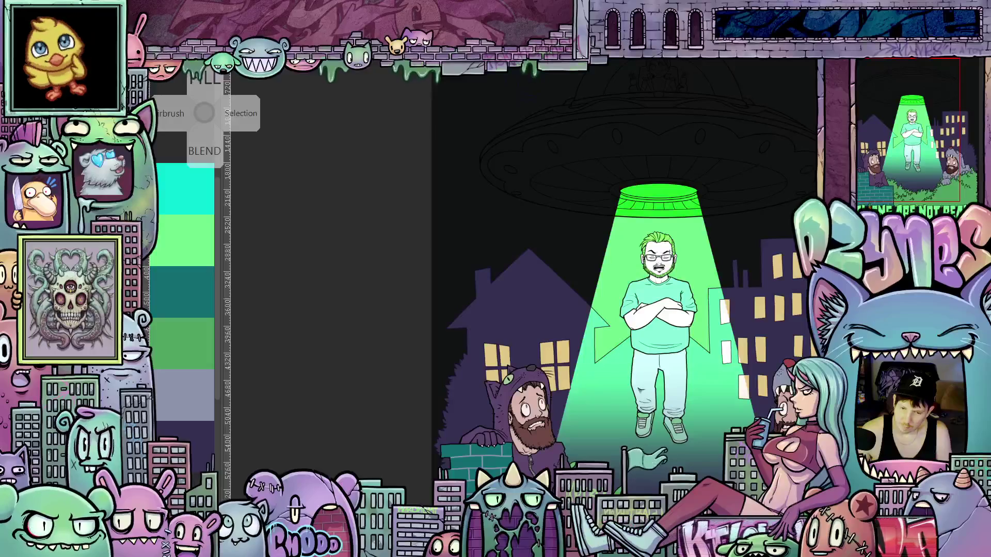
left_click(877, 152)
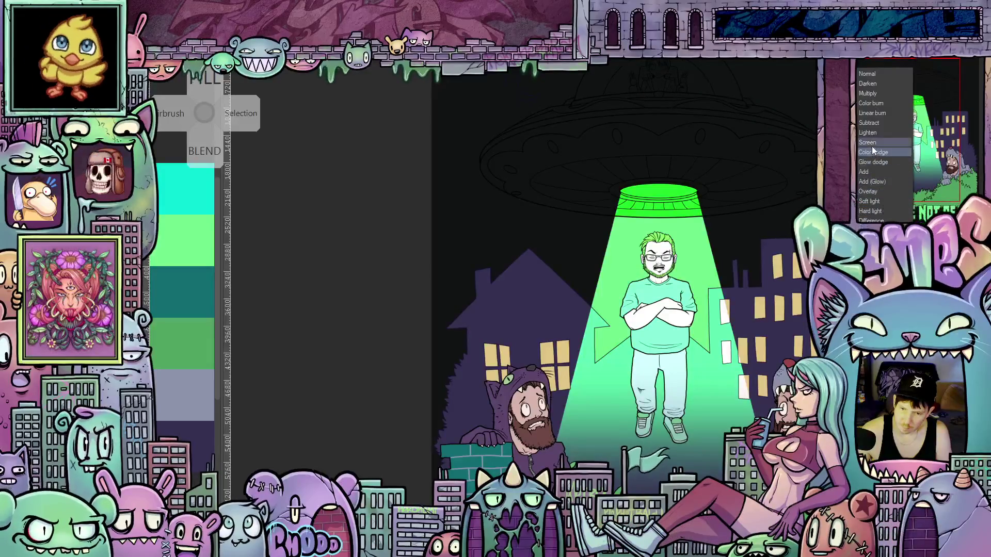
left_click(878, 191)
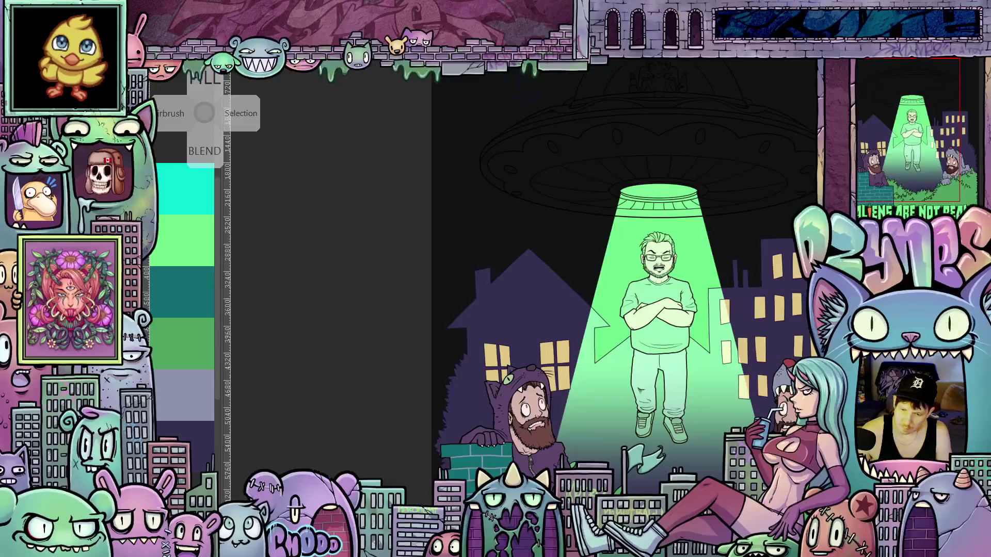
scroll(750, 316, "down", 1)
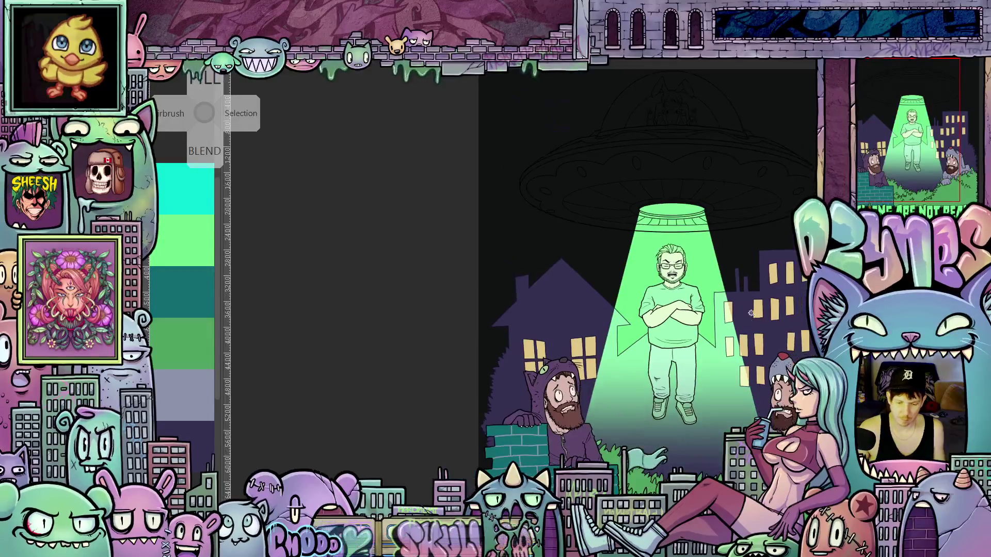
mouse_move(763, 235)
left_mouse_down()
mouse_move(689, 225)
mouse_move(691, 323)
left_mouse_up()
scroll(758, 395, "up", 2)
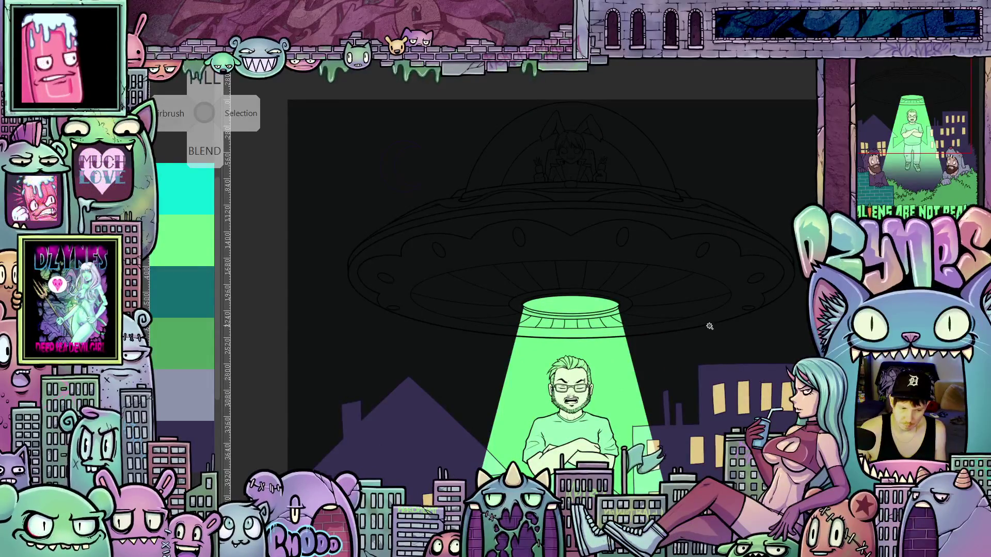
scroll(681, 309, "up", 1)
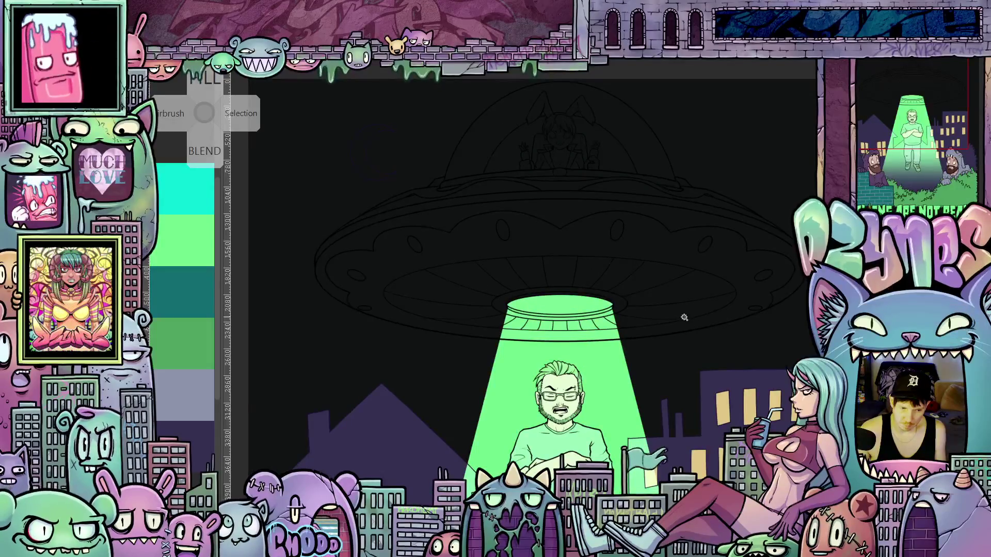
scroll(684, 317, "down", 4)
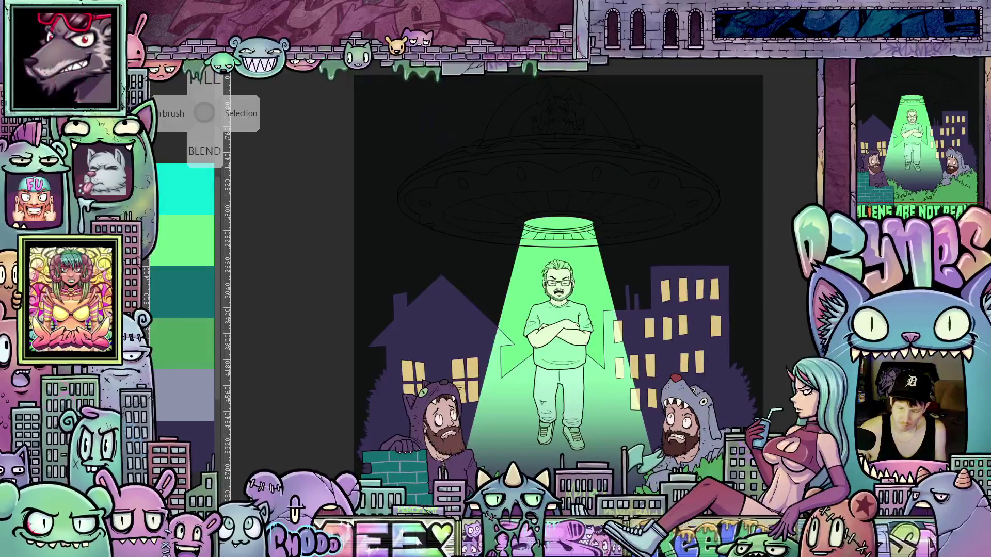
scroll(637, 237, "up", 4)
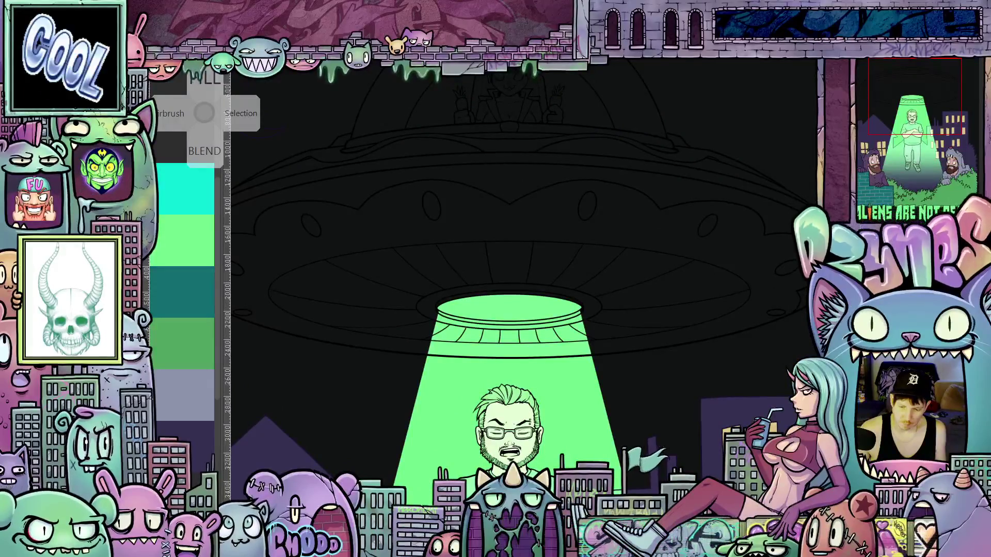
key("ctrl+z")
scroll(680, 359, "down", 2)
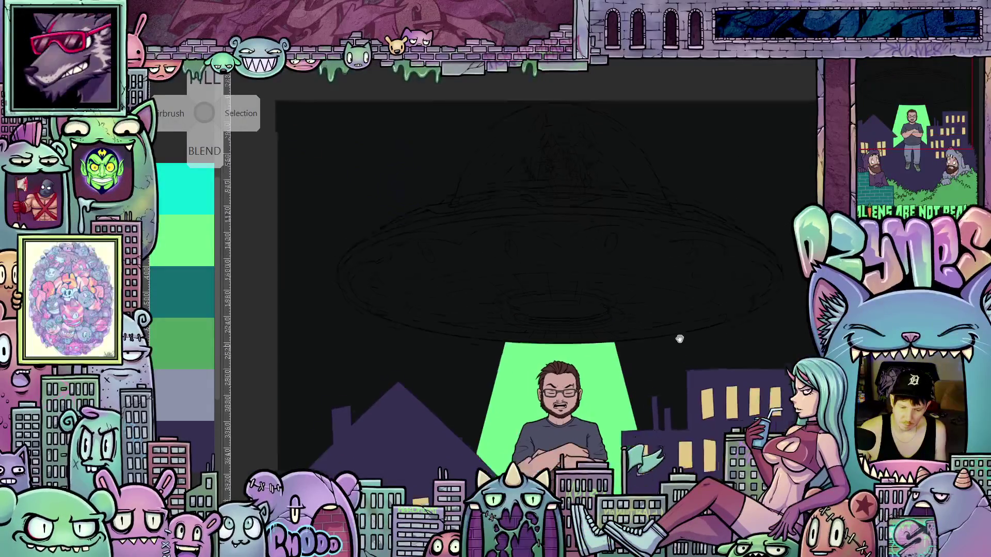
scroll(625, 376, "up", 1)
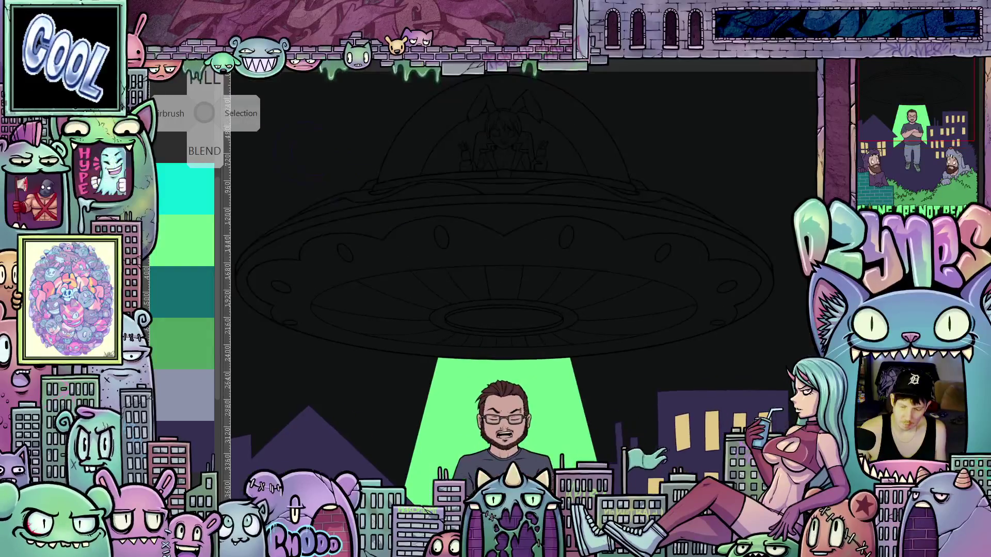
key("ctrl+shift+z")
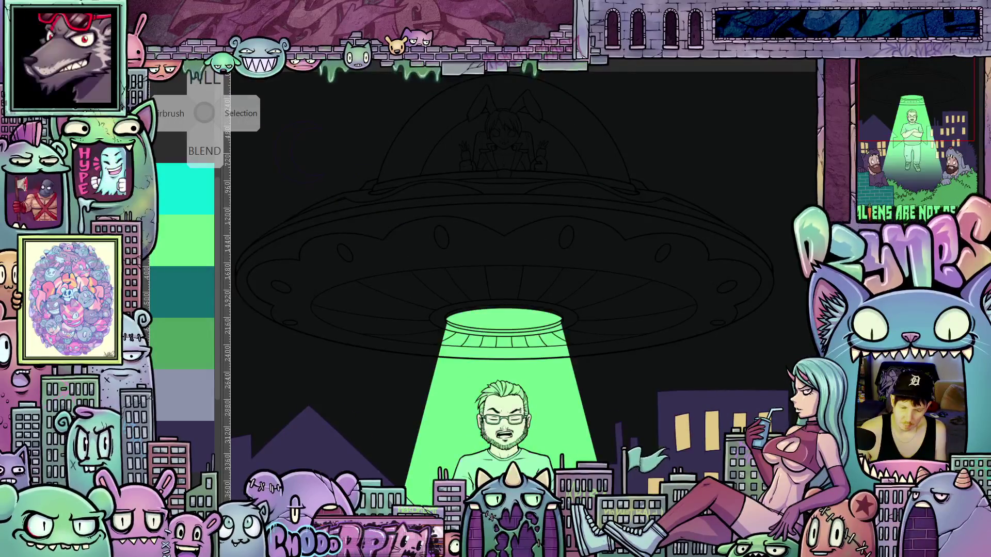
scroll(667, 277, "down", 3)
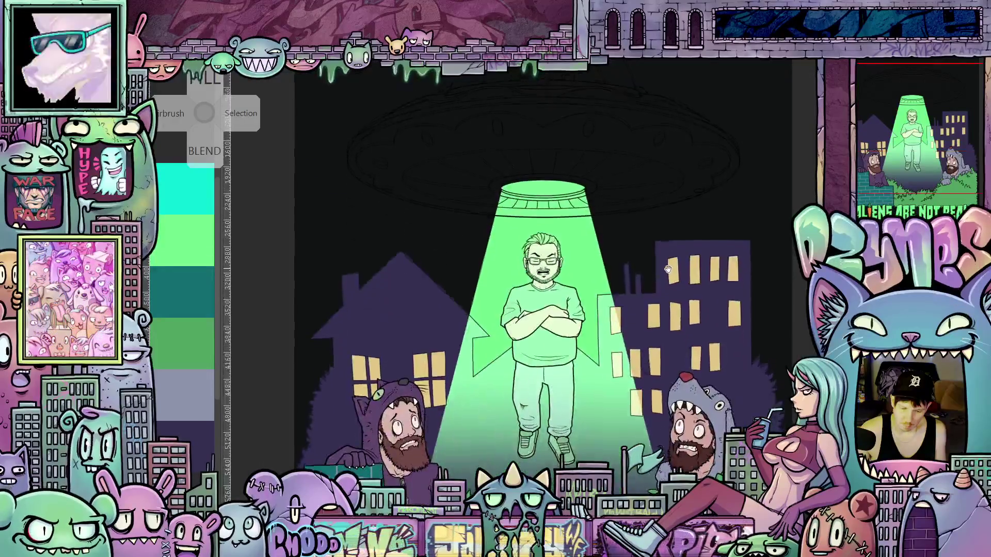
scroll(667, 277, "down", 1)
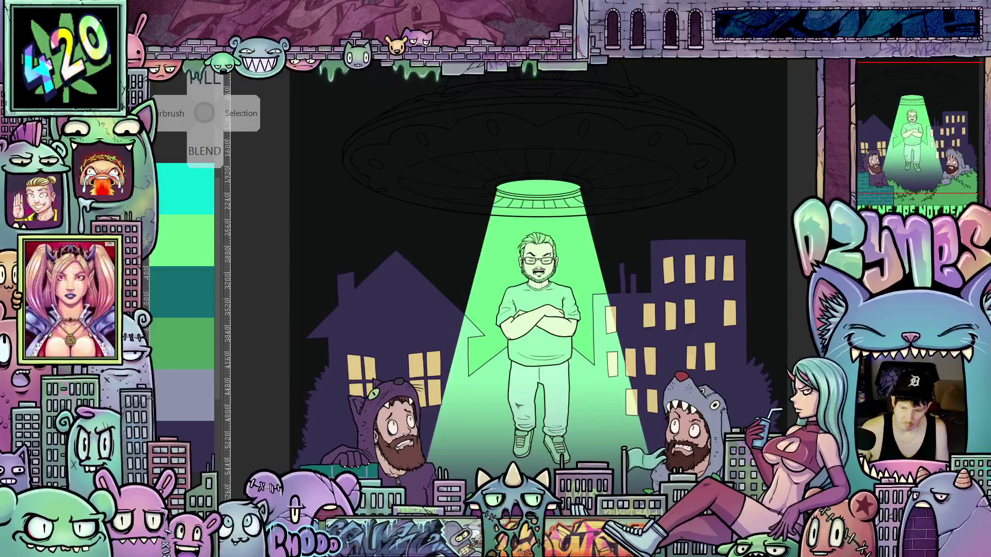
scroll(537, 278, "up", 3)
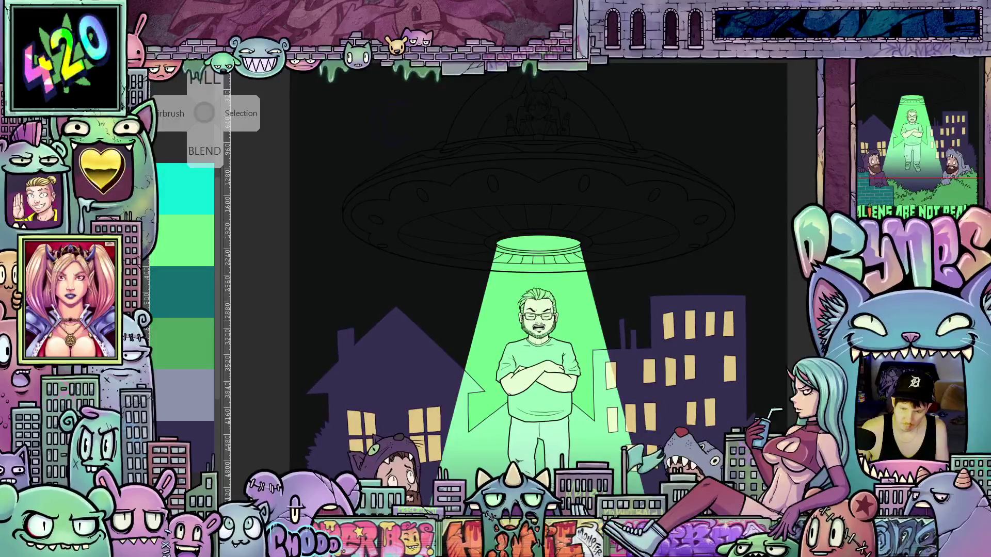
scroll(537, 279, "up", 1)
scroll(537, 279, "up", 2)
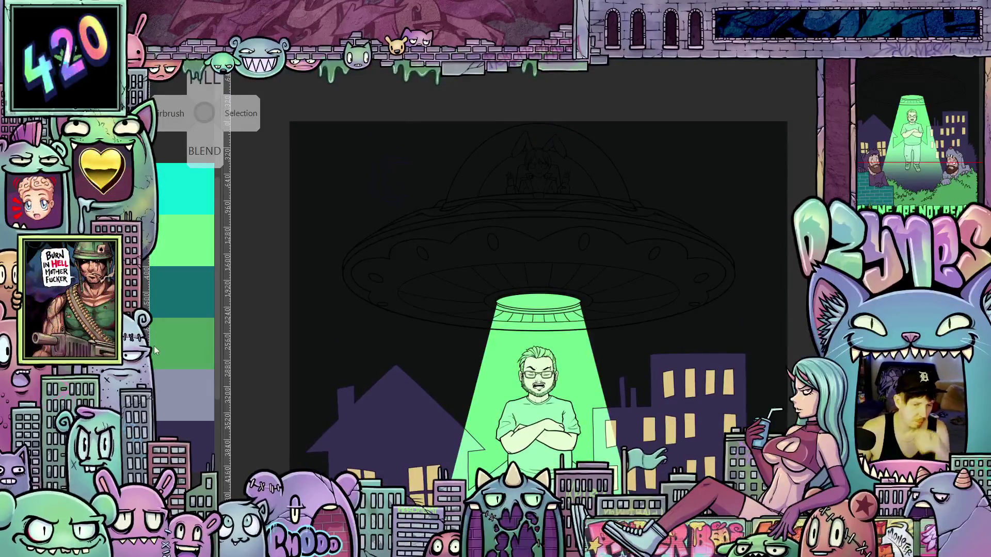
scroll(536, 279, "up", 3)
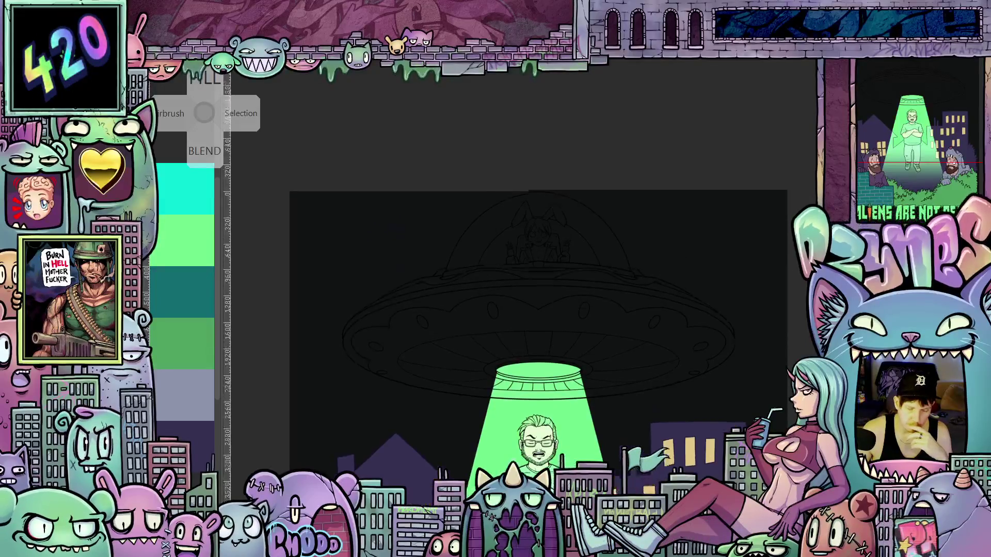
scroll(555, 223, "up", 2)
scroll(752, 297, "down", 3)
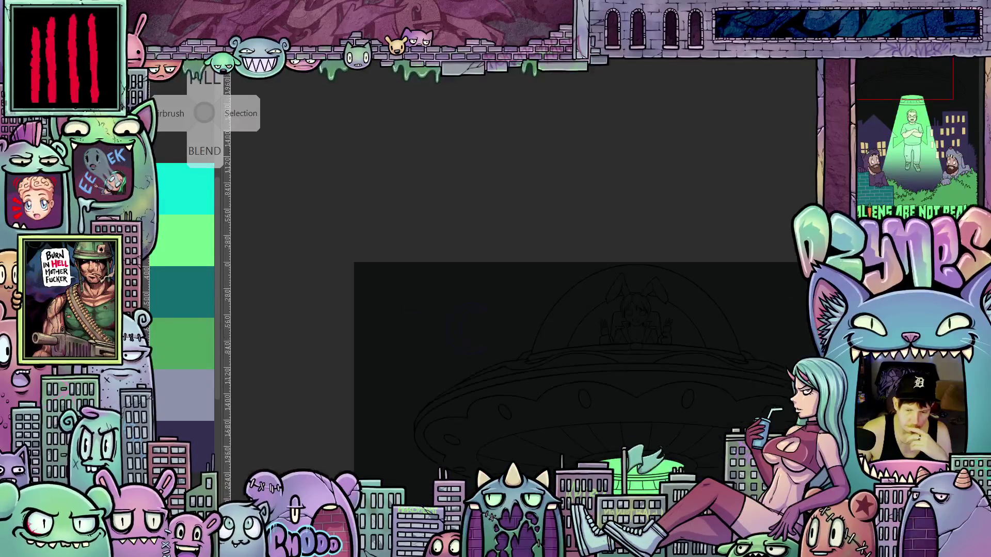
key("ctrl+Tab")
scroll(700, 350, "down", 2)
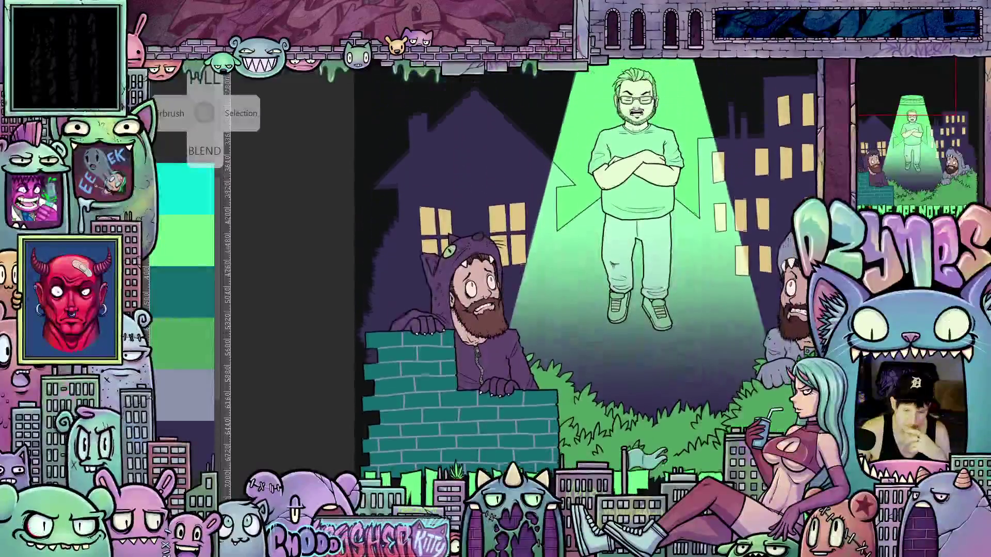
- Undo the green glow so the cross-armed man shows brown hair and a grey shirt again
scroll(716, 323, "down", 2)
key("ctrl+Tab")
left_click_drag(666, 367, 651, 387)
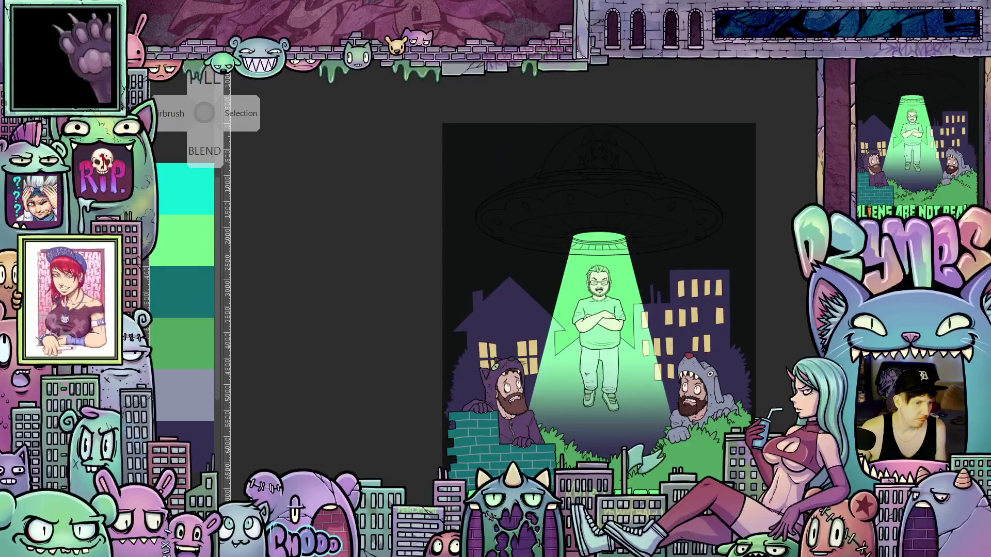
key("Tab")
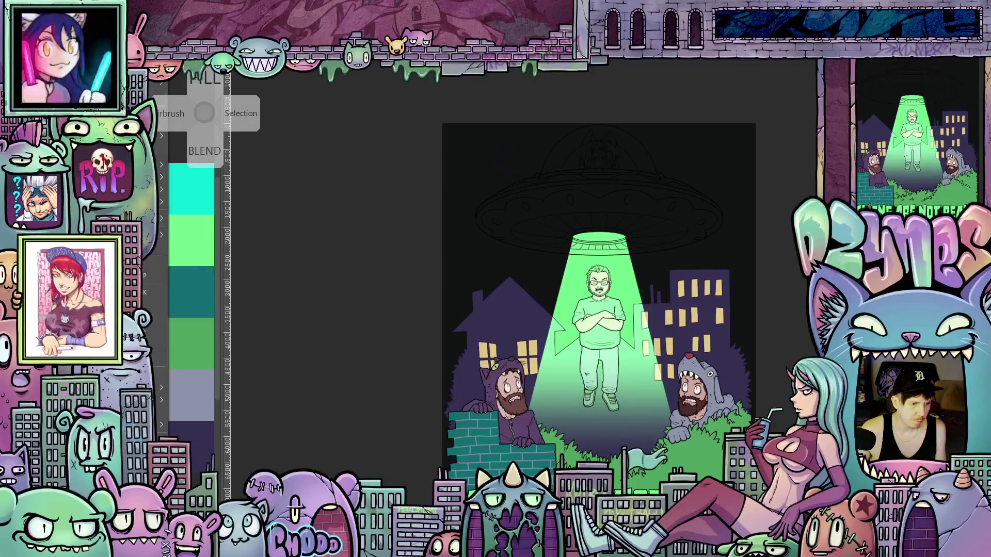
key("Tab")
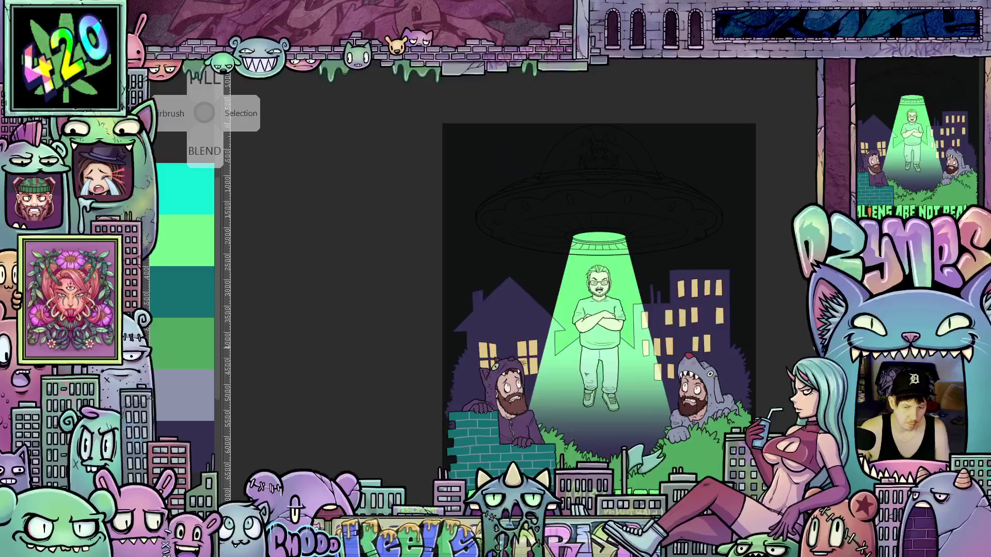
scroll(728, 276, "up", 2)
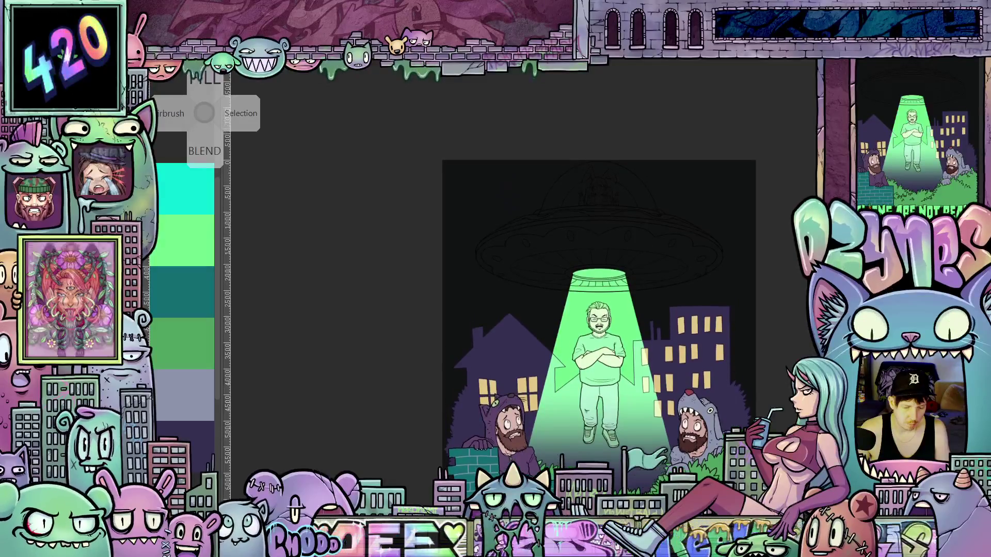
scroll(688, 261, "up", 3)
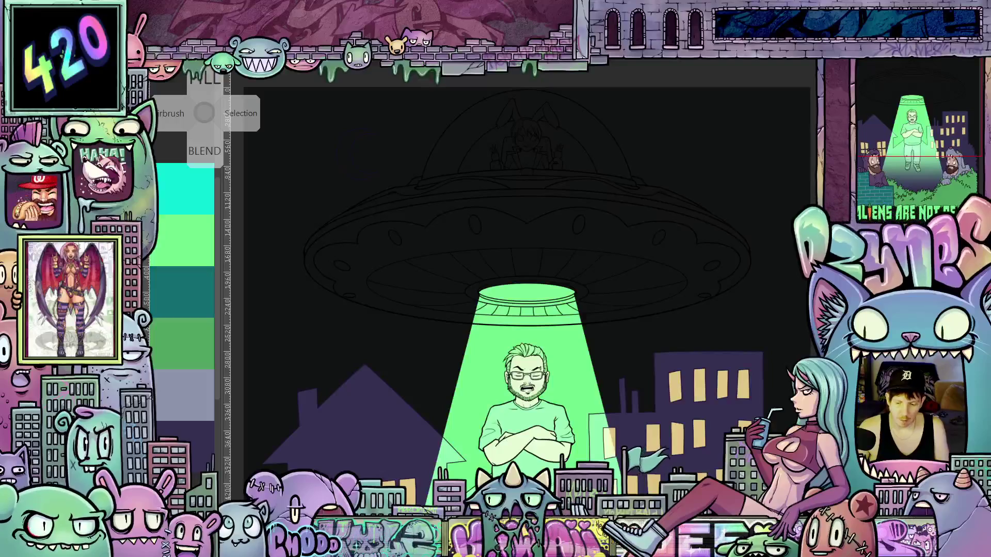
scroll(589, 286, "up", 1)
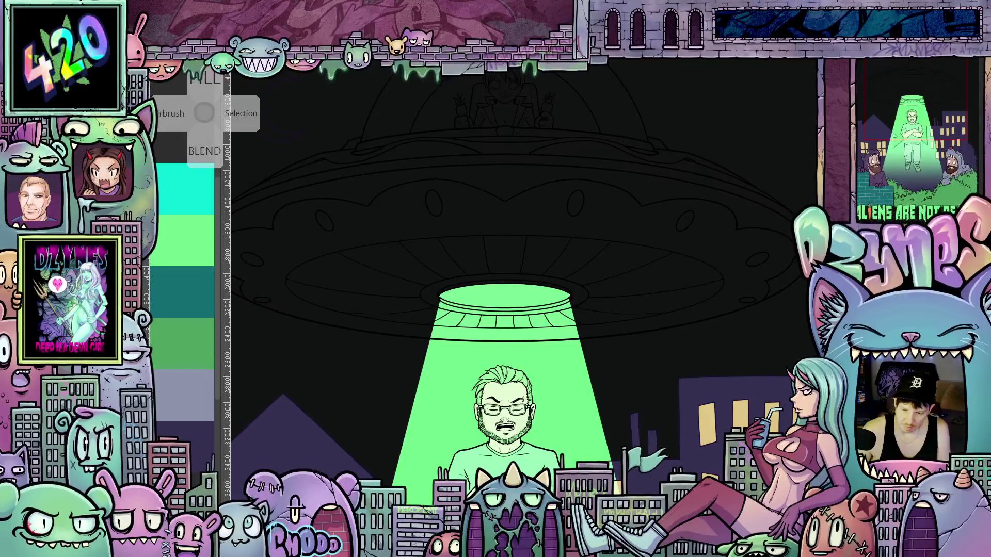
key("ctrl+z")
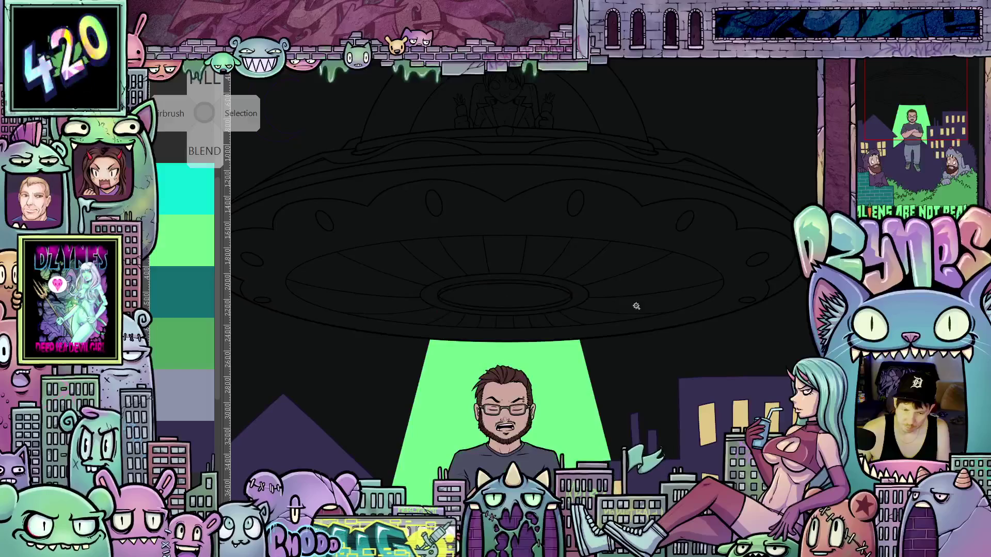
scroll(563, 281, "up", 1)
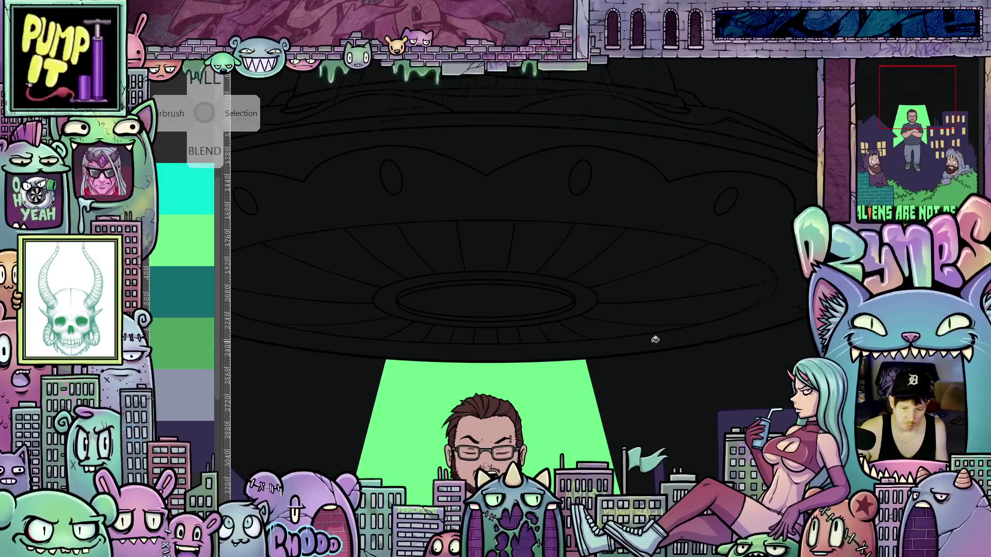
scroll(654, 341, "down", 1)
- Fill the UFO saucer's outer scalloped rim with flat light grey
mouse_move(651, 345)
left_mouse_down()
mouse_move(699, 398)
mouse_move(634, 394)
left_mouse_up()
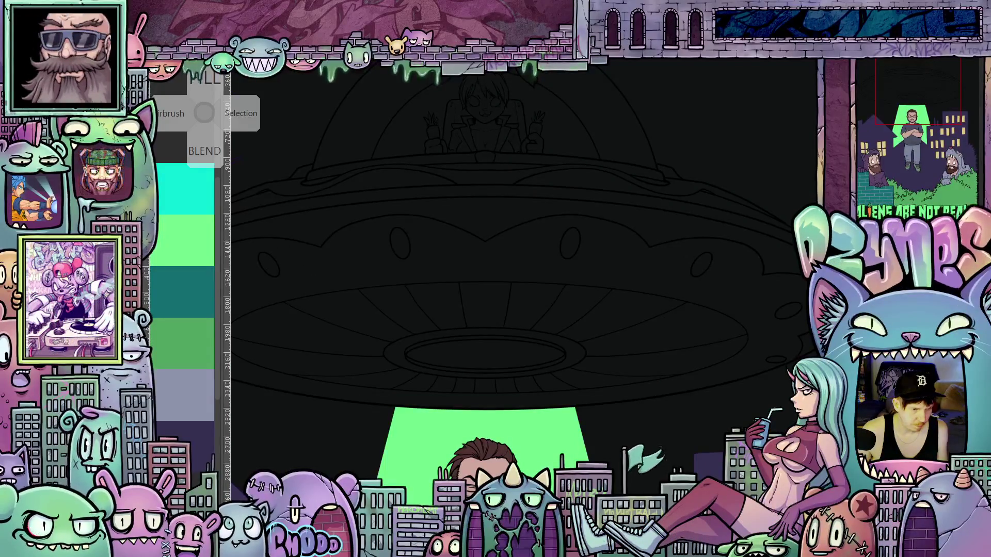
left_click(682, 382)
scroll(687, 374, "down", 5)
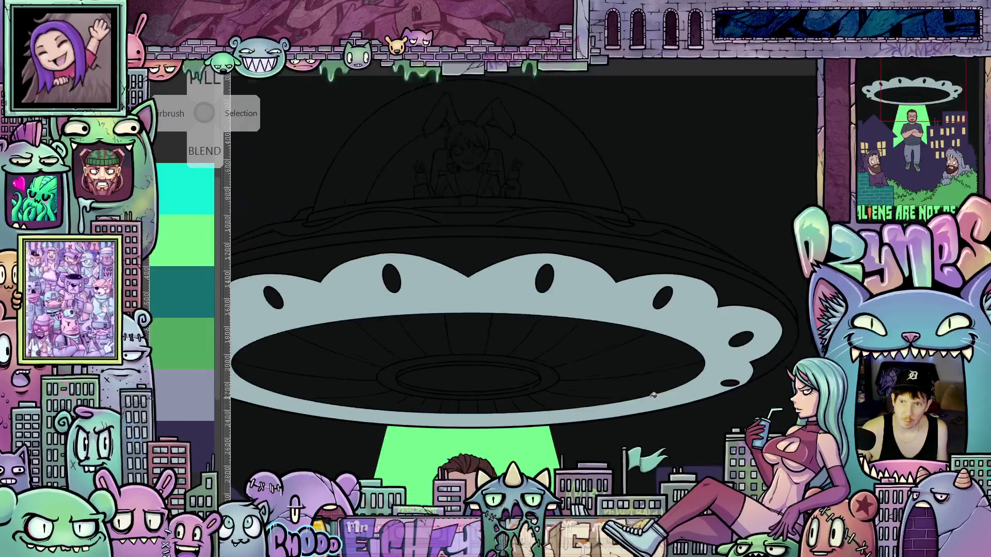
left_click_drag(643, 413, 629, 440)
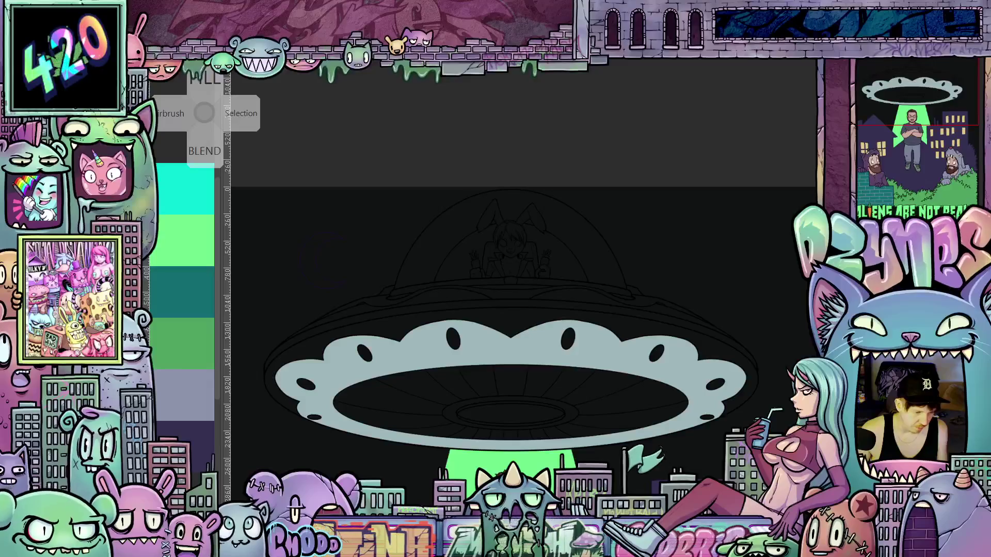
- Fill the saucer's outer rim band tan and the gap under the dome grey-blue
left_click(522, 316)
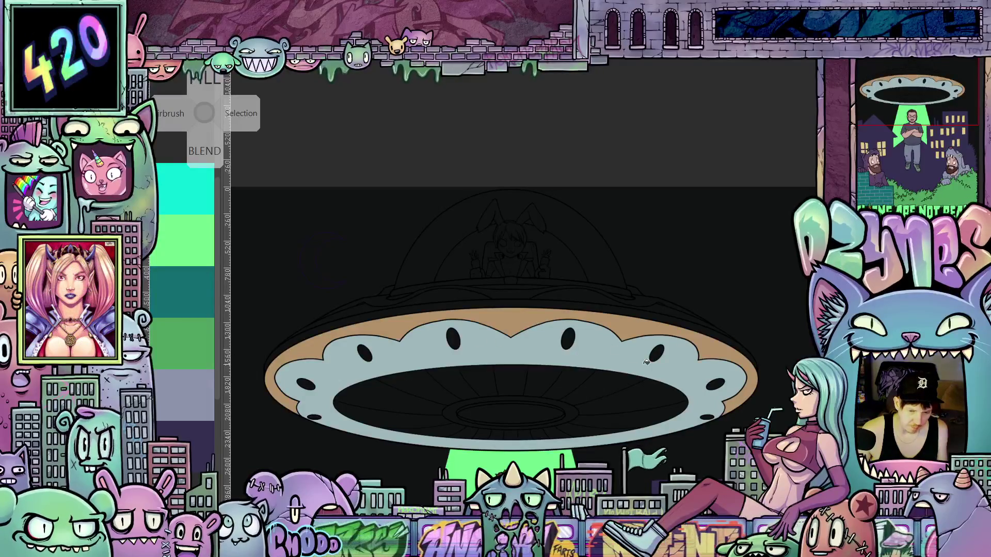
scroll(670, 370, "up", 2)
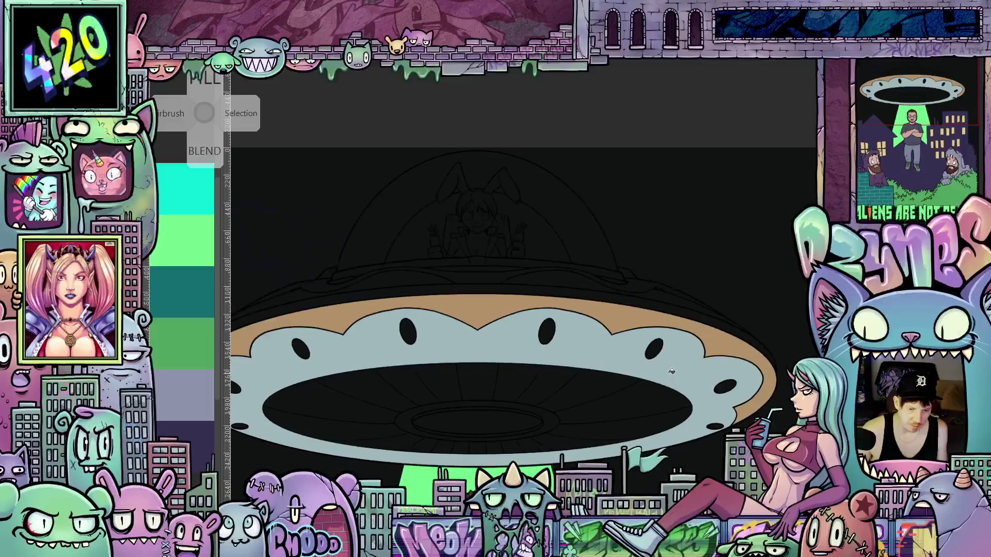
mouse_move(578, 380)
left_mouse_down()
mouse_move(710, 293)
mouse_move(663, 342)
mouse_move(566, 363)
left_mouse_up()
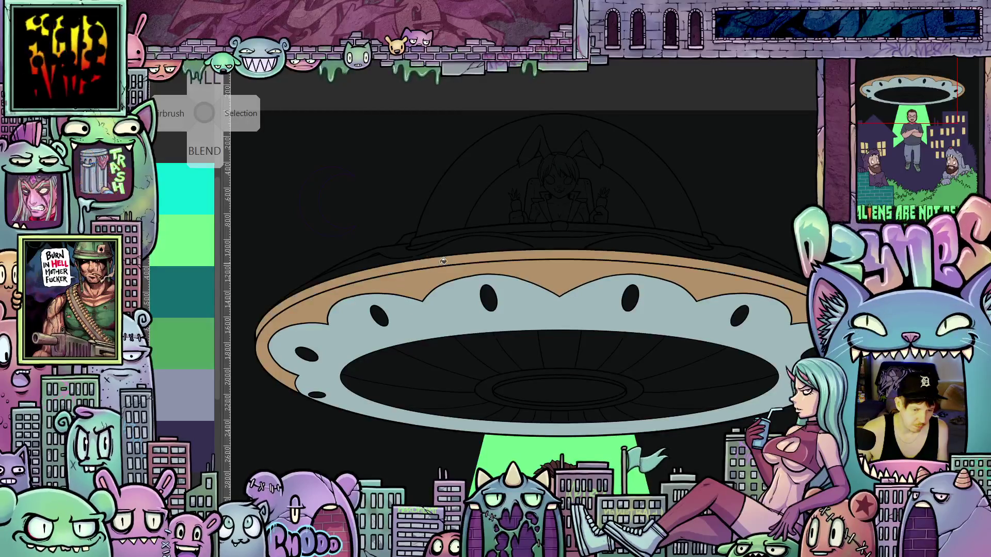
mouse_move(541, 343)
left_mouse_down()
mouse_move(513, 354)
mouse_move(506, 387)
mouse_move(523, 406)
left_mouse_up()
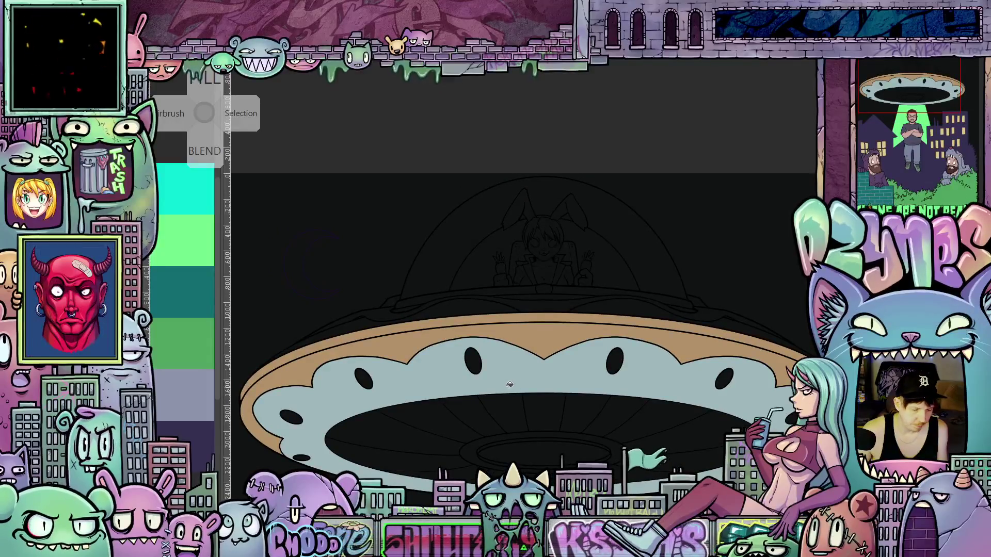
left_click(478, 304)
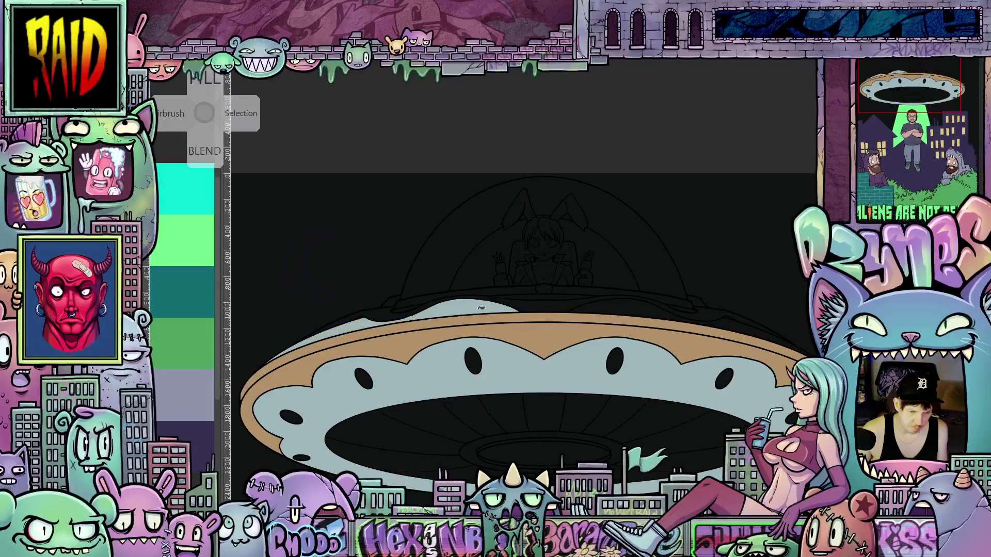
- Paint light grey along the saucer's upper edge and fill the upper band tan
left_click_drag(670, 360, 603, 409)
scroll(510, 330, "up", 2)
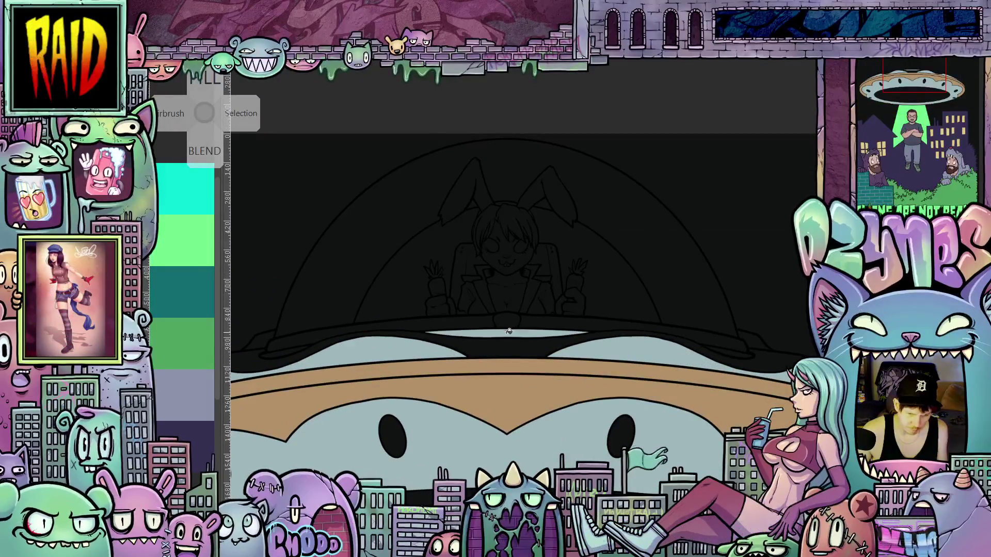
left_click_drag(276, 371, 324, 350)
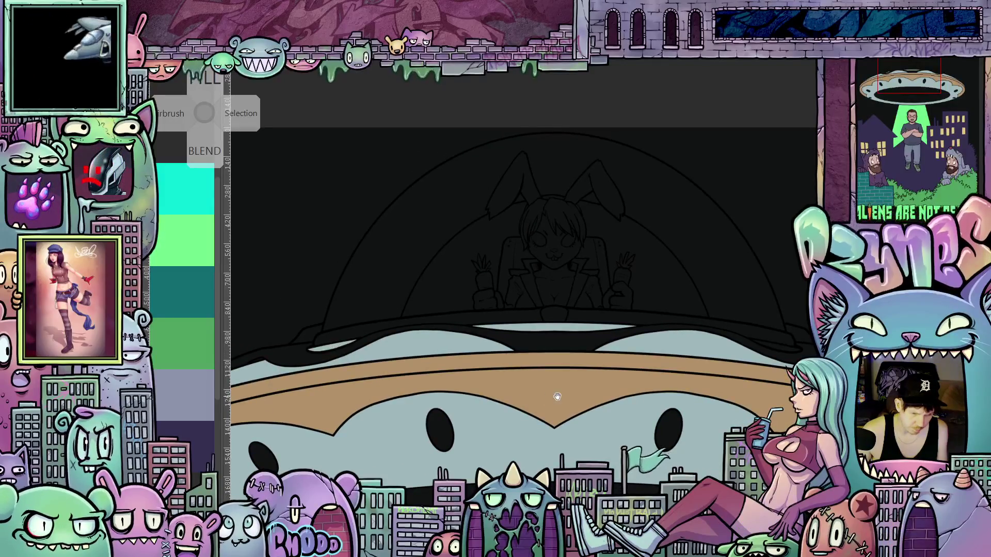
left_click_drag(553, 397, 462, 384)
left_click_drag(588, 336, 554, 332)
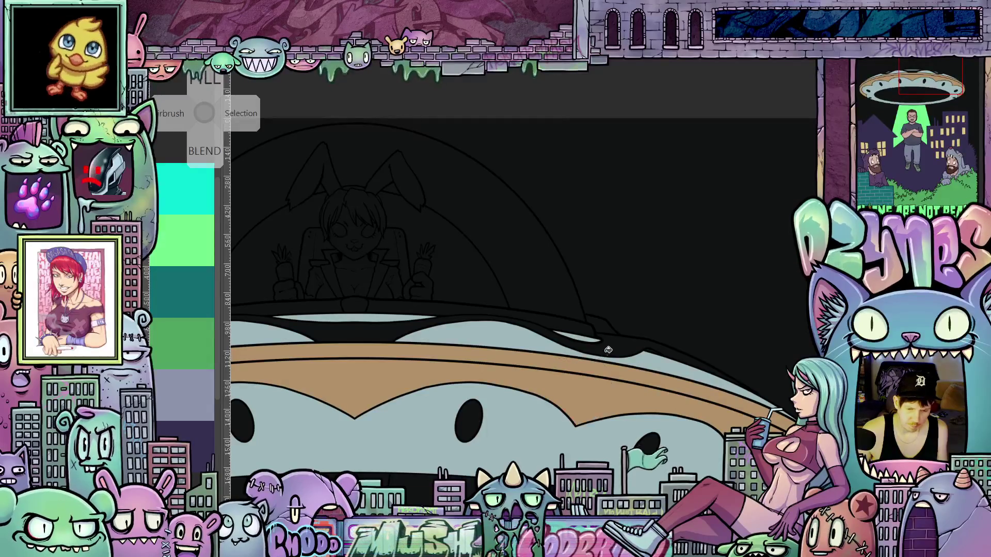
left_click(417, 343)
mouse_move(416, 343)
left_mouse_down()
mouse_move(664, 365)
mouse_move(419, 352)
left_mouse_up()
- Fill the left and right parts of the saucer's upper rim light grey
scroll(419, 352, "up", 5)
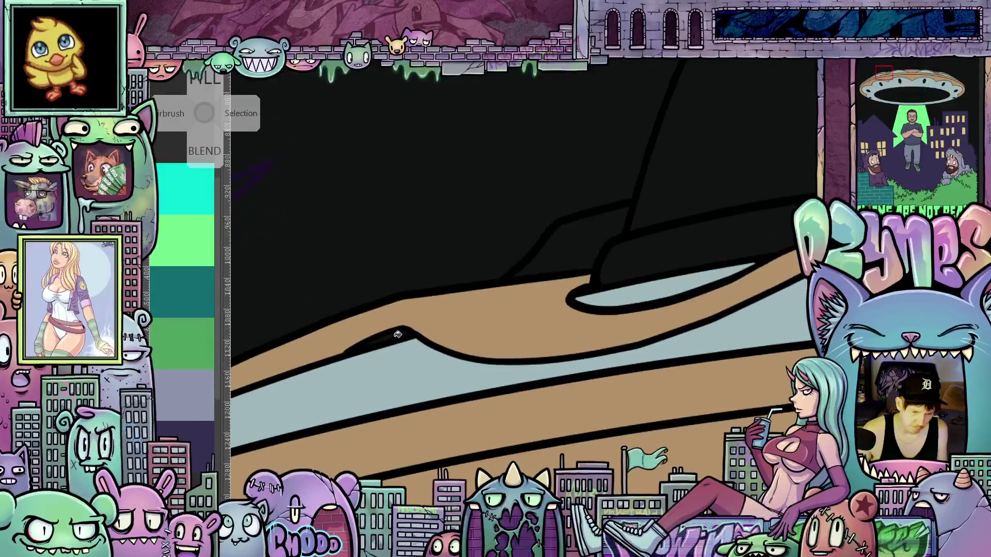
scroll(449, 378, "down", 5)
left_click_drag(448, 378, 761, 369)
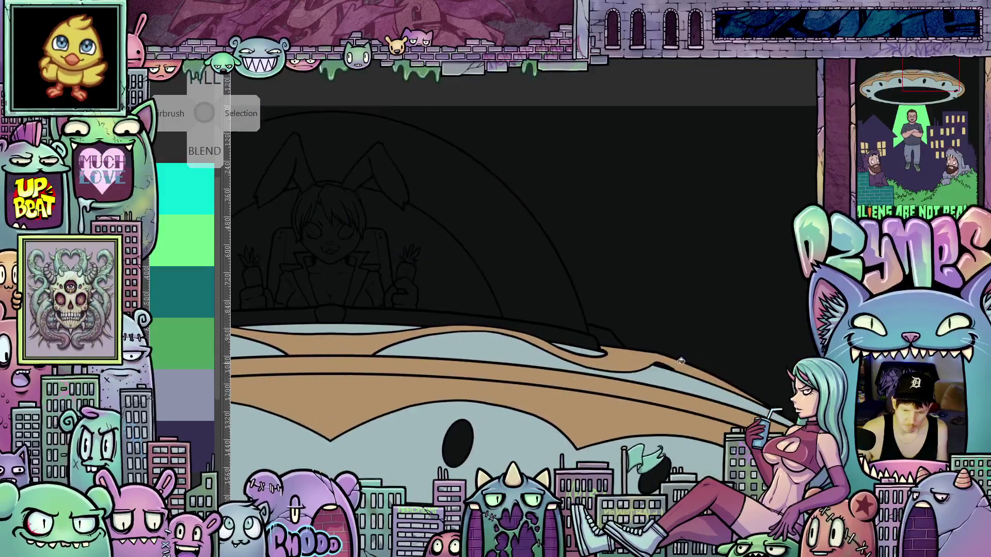
scroll(671, 368, "up", 6)
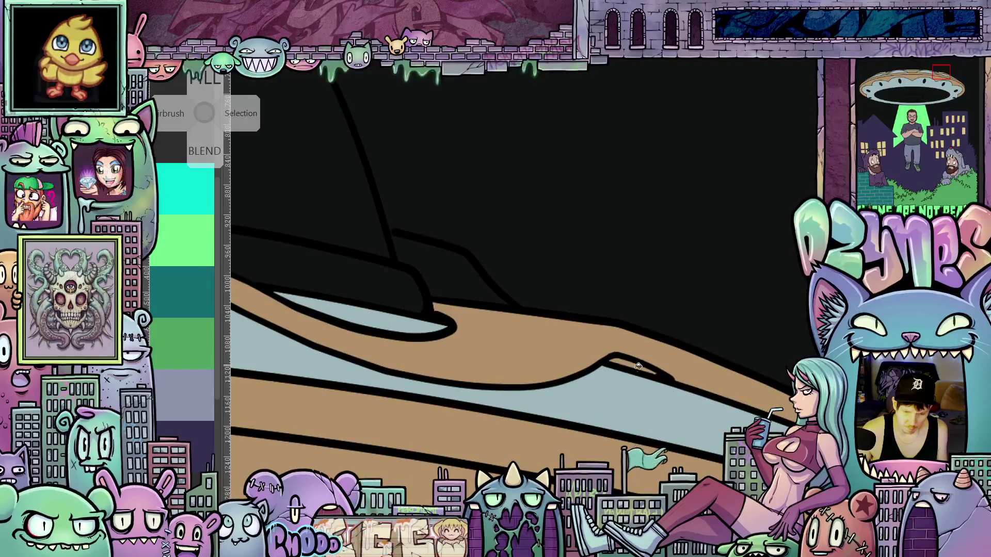
scroll(589, 339, "down", 5)
left_click_drag(573, 337, 439, 393)
scroll(448, 407, "down", 2)
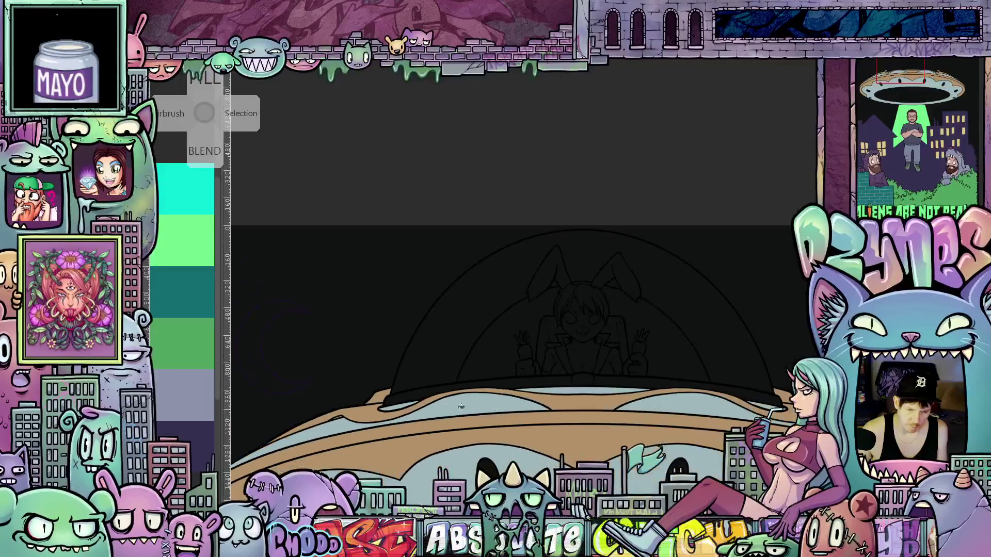
left_click_drag(561, 440, 463, 442)
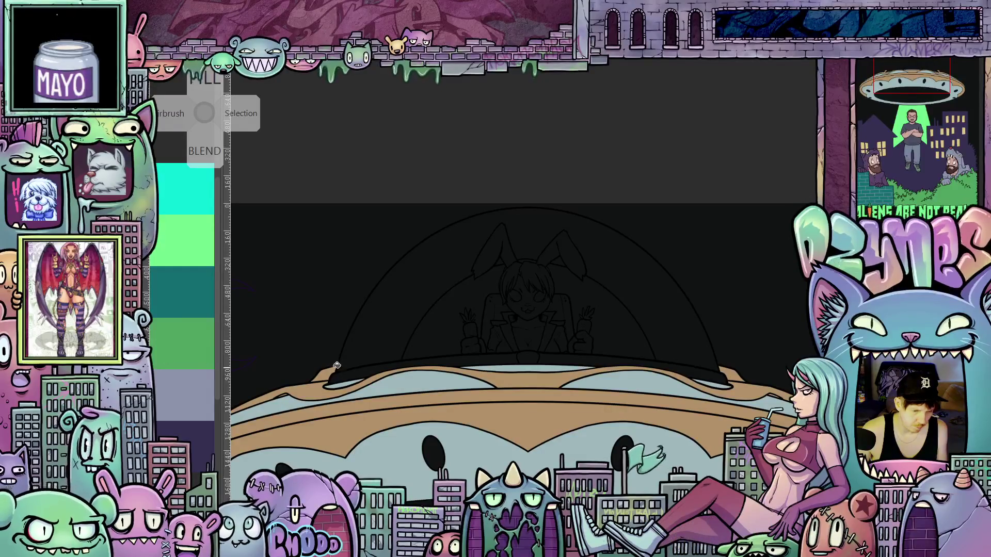
left_click(349, 371)
left_click(581, 356)
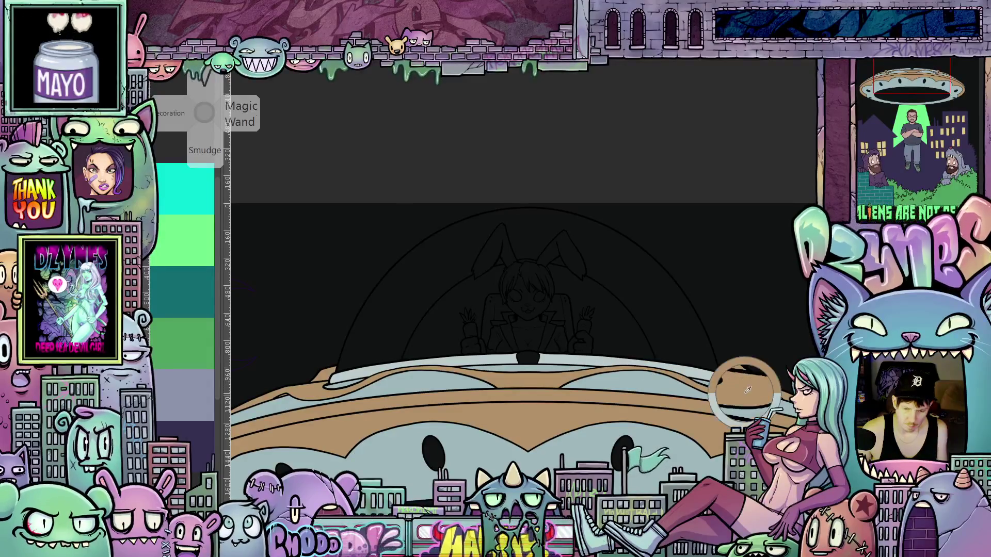
scroll(516, 361, "down", 3)
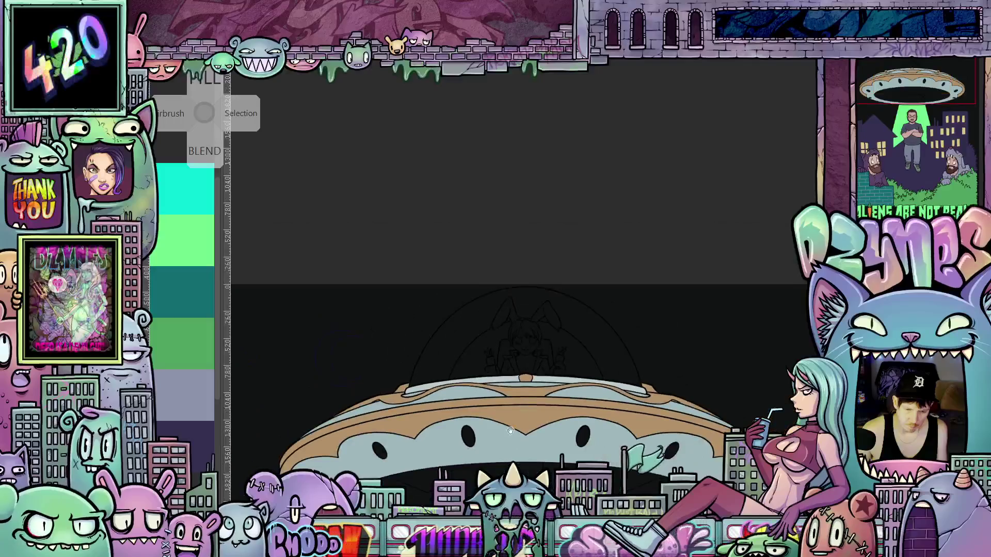
- Colour the saucer's dark underside and lower rim tan
left_click_drag(495, 369, 502, 362)
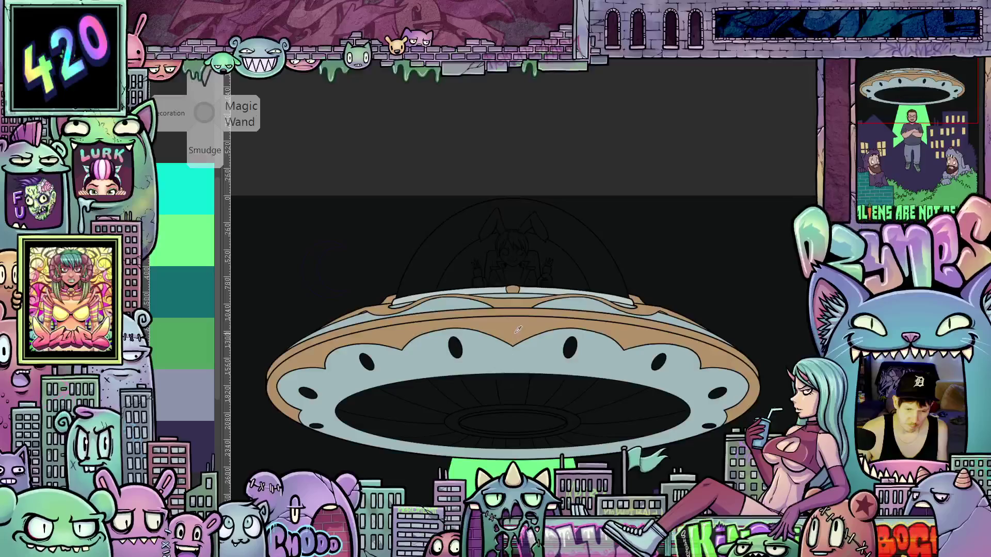
mouse_move(433, 427)
left_mouse_down()
mouse_move(474, 397)
mouse_move(563, 392)
mouse_move(614, 405)
mouse_move(606, 430)
mouse_move(570, 439)
left_mouse_up()
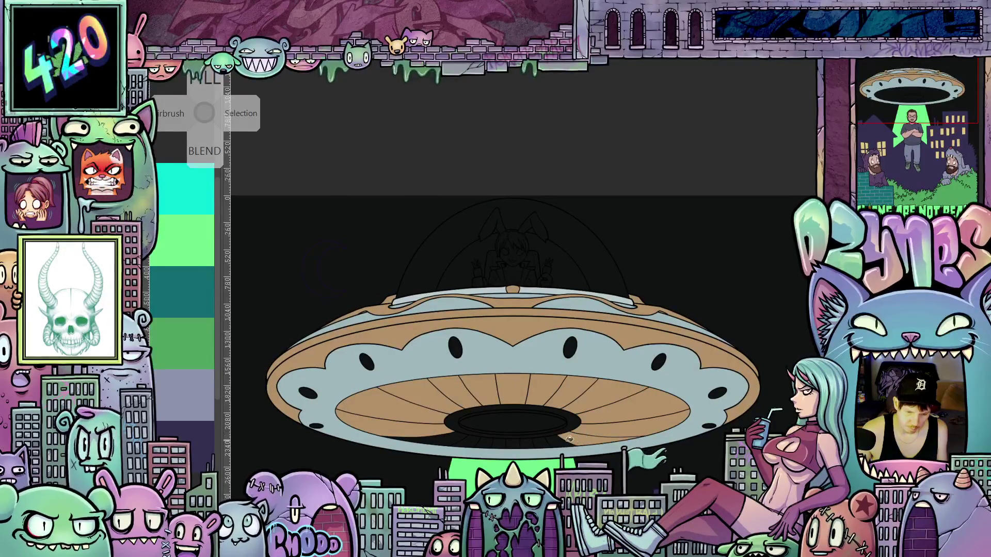
left_click_drag(482, 441, 446, 433)
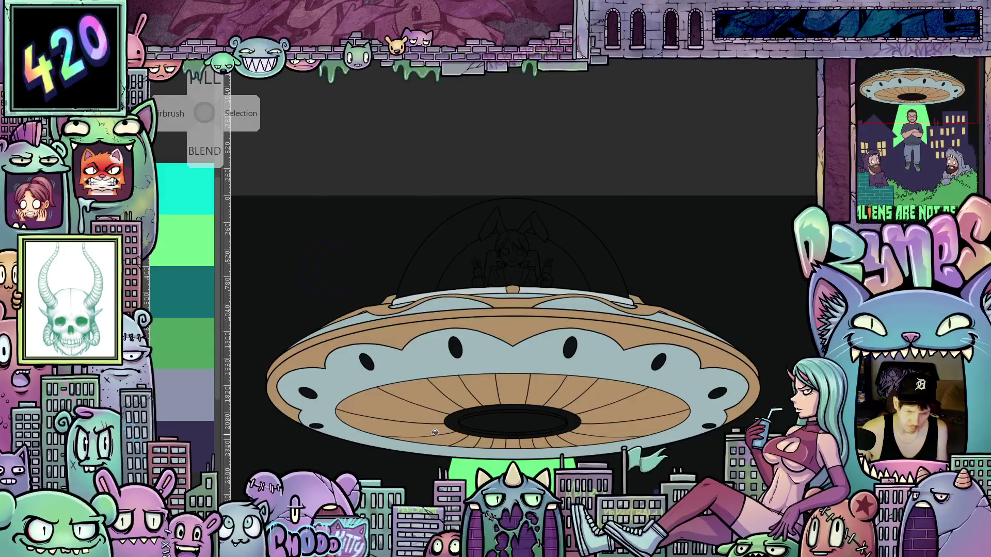
scroll(498, 439, "up", 3)
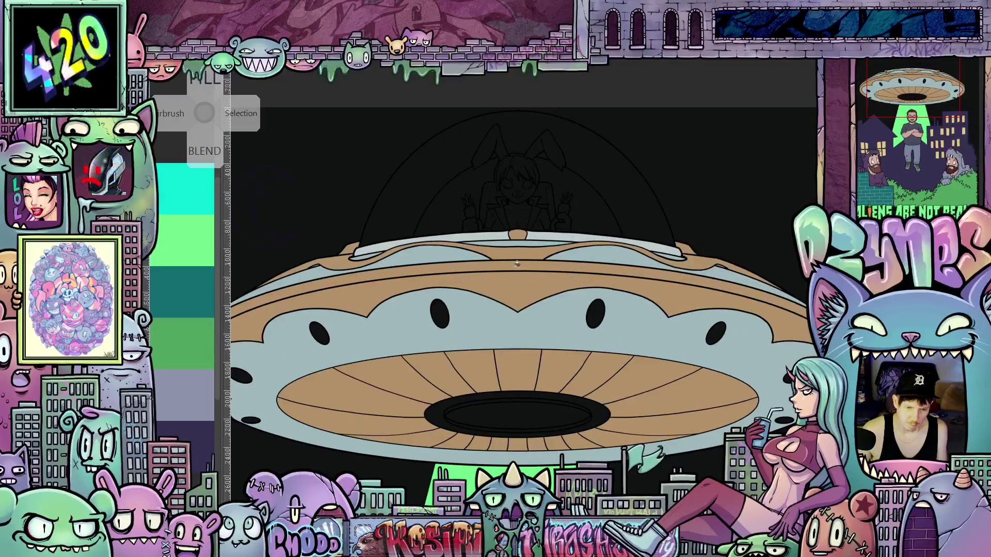
- Fill the ring around the bottom hole and its top inner edge grey-blue
left_click(494, 395)
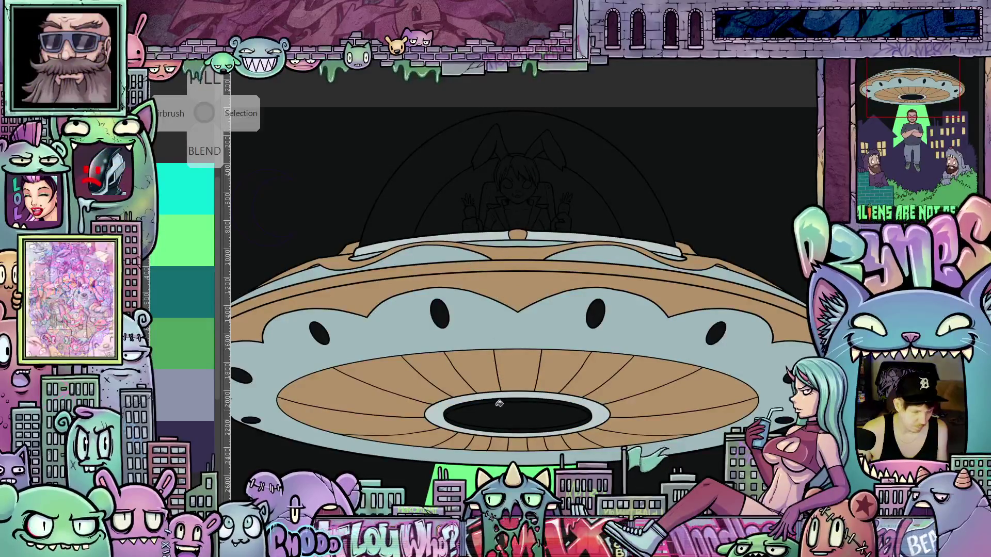
key("ctrl+z")
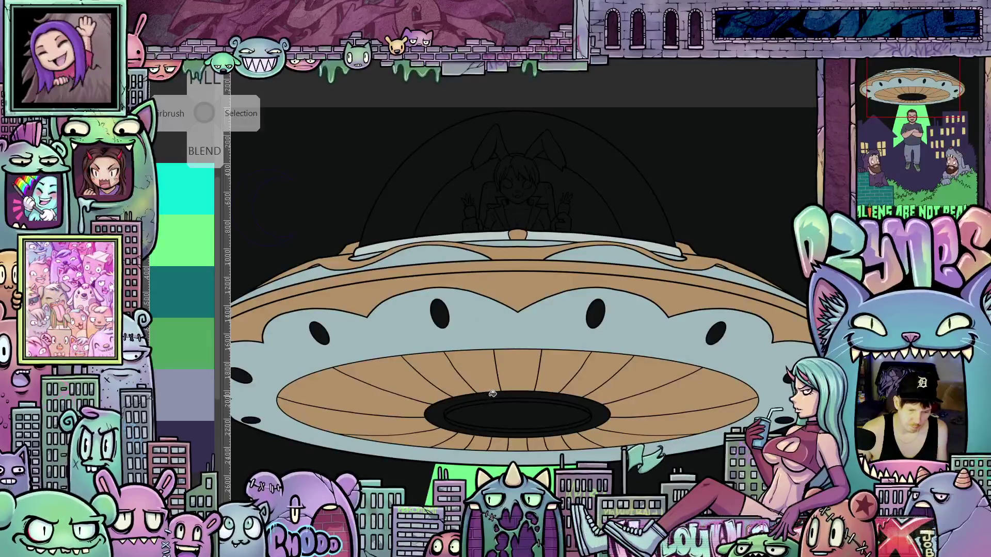
left_click(490, 395)
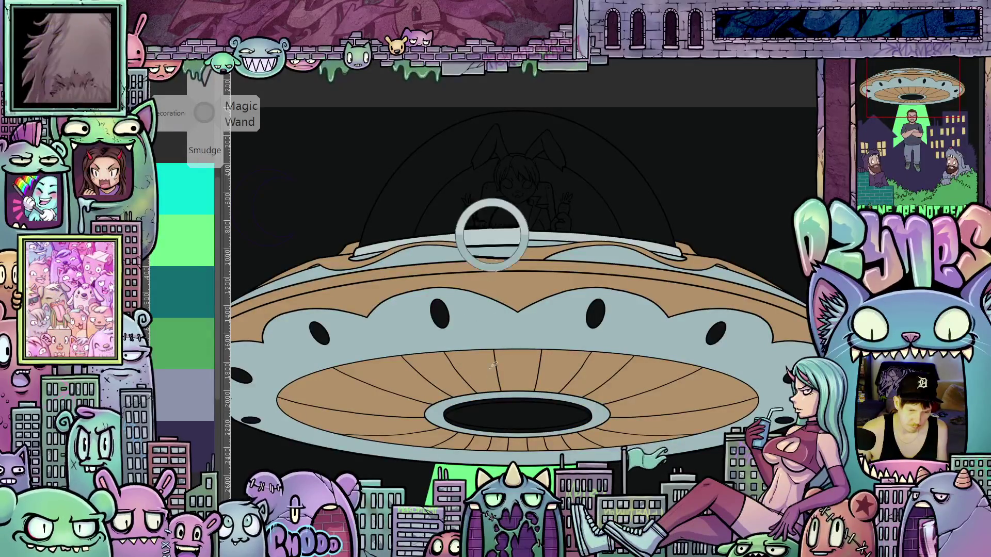
scroll(485, 385, "up", 5)
left_click(490, 371)
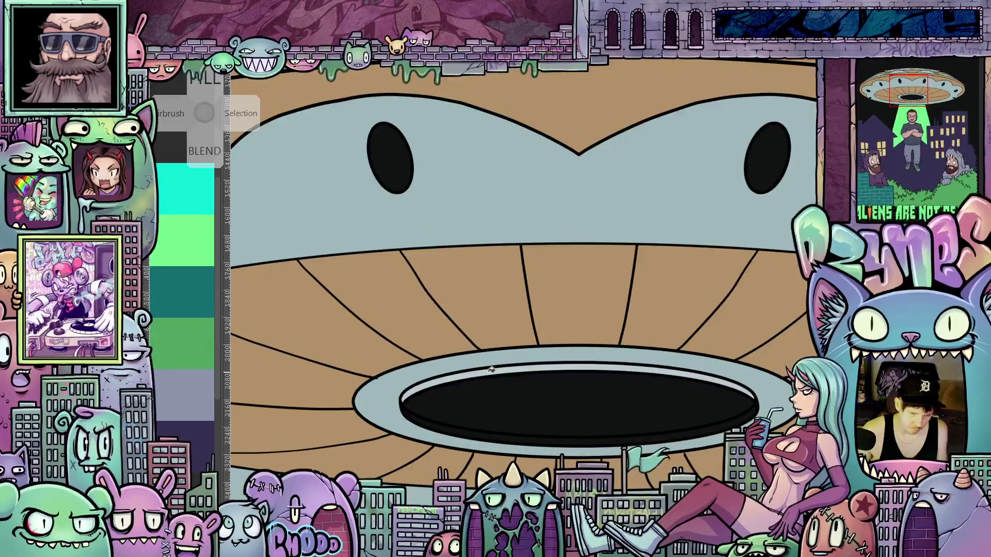
- Fill the bottom inner edge of the saucer's hole grey-blue to complete the band
left_click(501, 437)
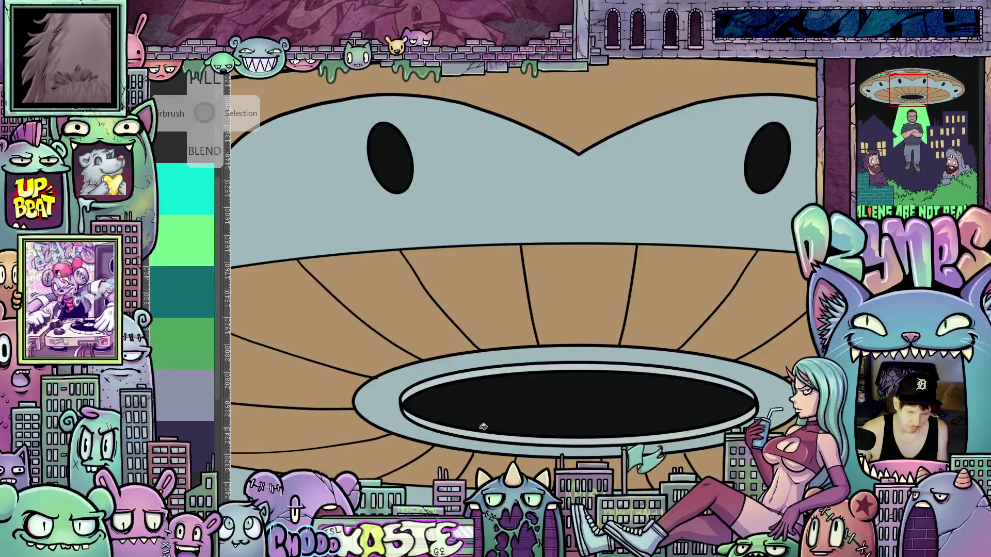
scroll(451, 426, "up", 4)
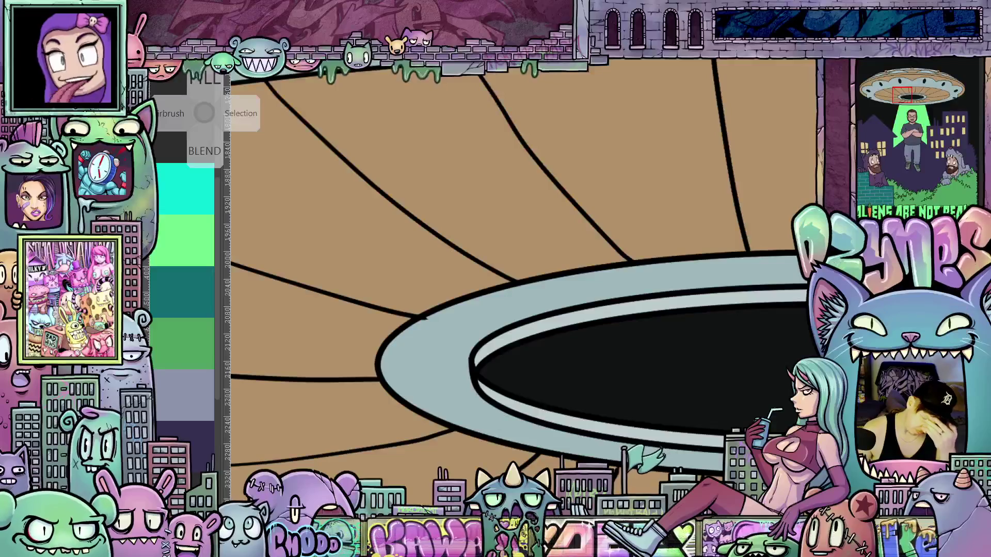
scroll(408, 340, "up", 1)
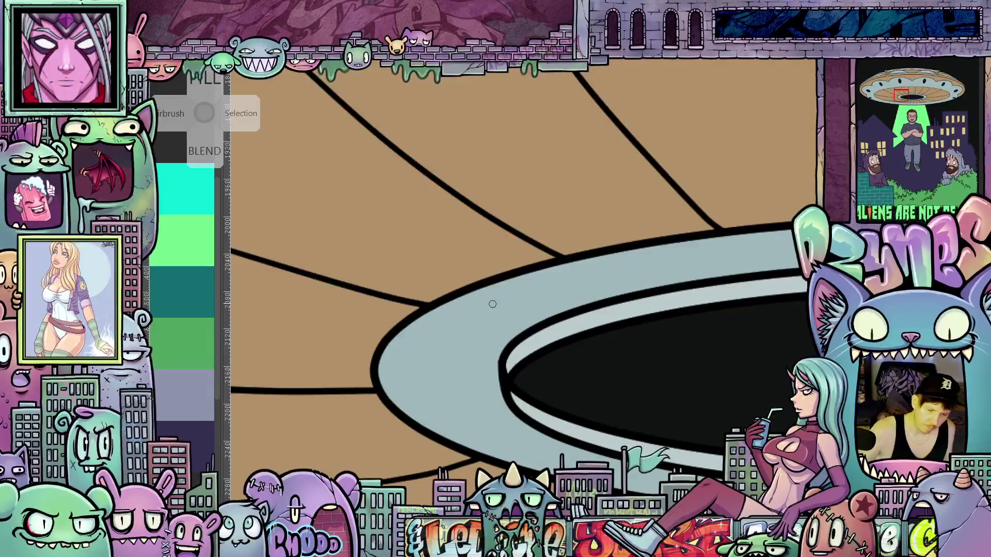
scroll(525, 326, "down", 5)
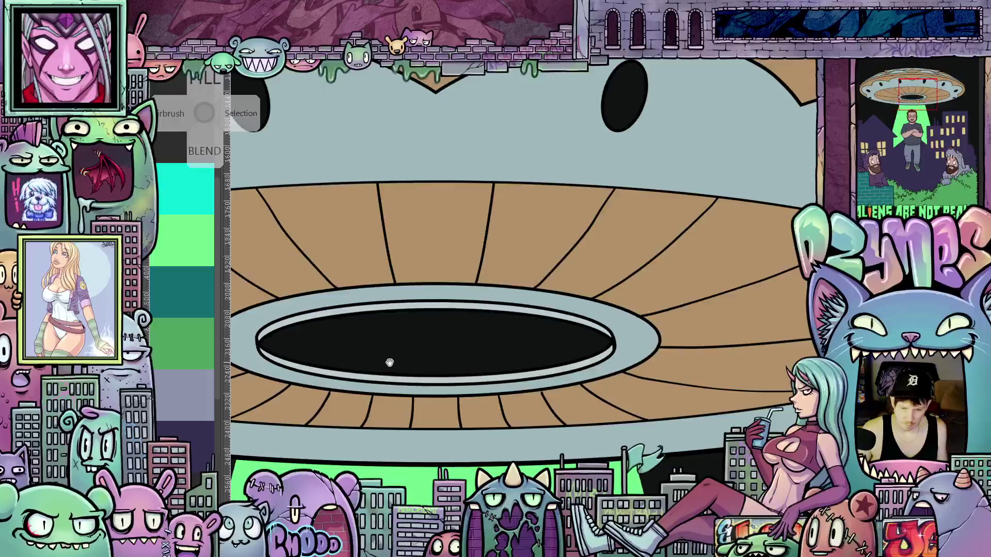
mouse_move(426, 371)
left_mouse_down()
mouse_move(497, 378)
mouse_move(509, 392)
left_mouse_up()
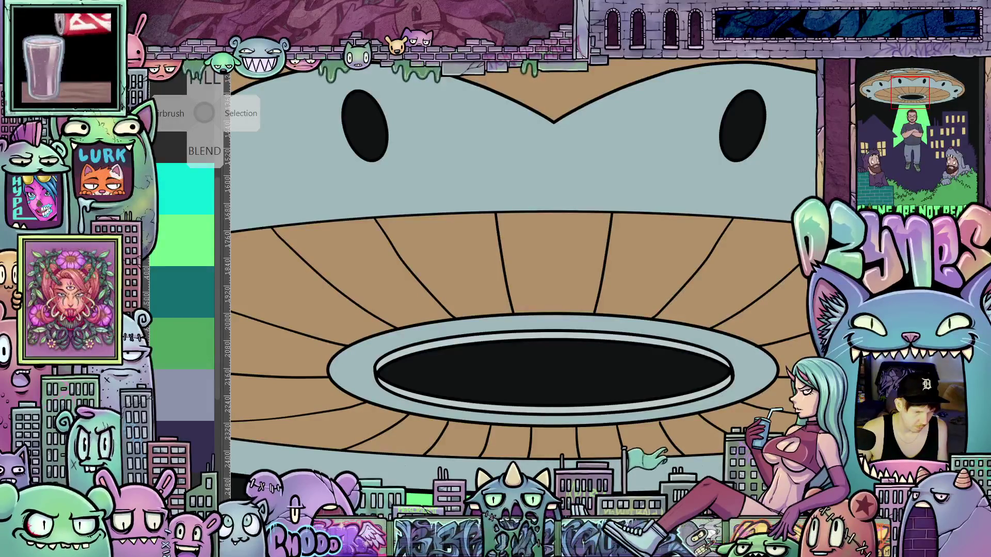
left_click(513, 361)
scroll(554, 389, "down", 3)
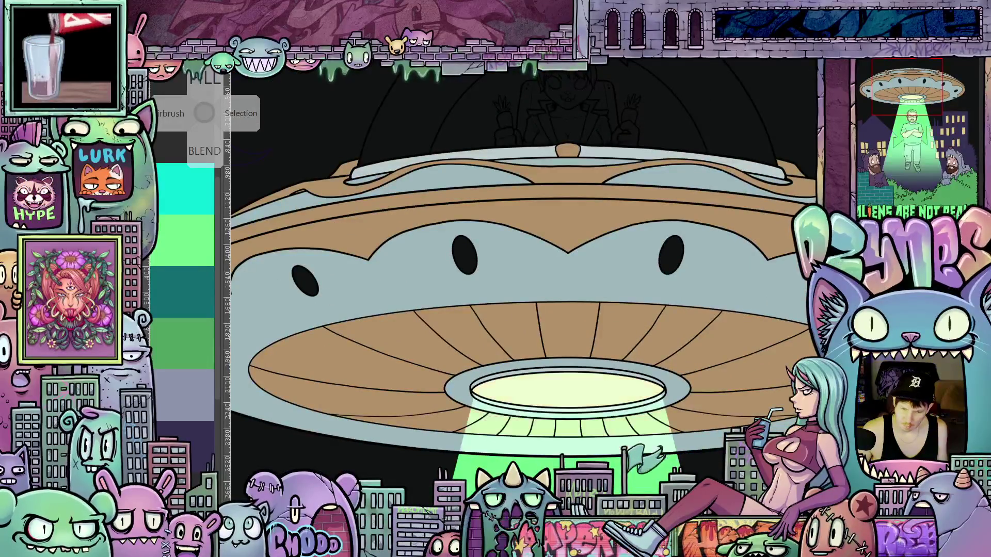
scroll(735, 463, "down", 3)
mouse_move(736, 463)
left_mouse_down()
mouse_move(645, 353)
mouse_move(653, 452)
left_mouse_up()
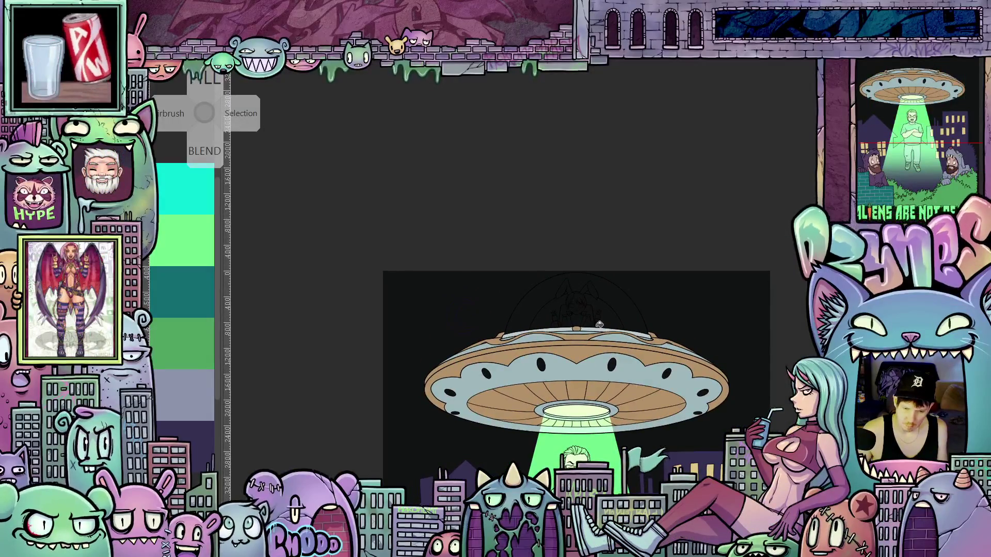
scroll(599, 324, "up", 5)
mouse_move(618, 352)
left_mouse_down()
mouse_move(654, 361)
mouse_move(621, 367)
mouse_move(641, 360)
mouse_move(641, 347)
mouse_move(632, 349)
left_mouse_up()
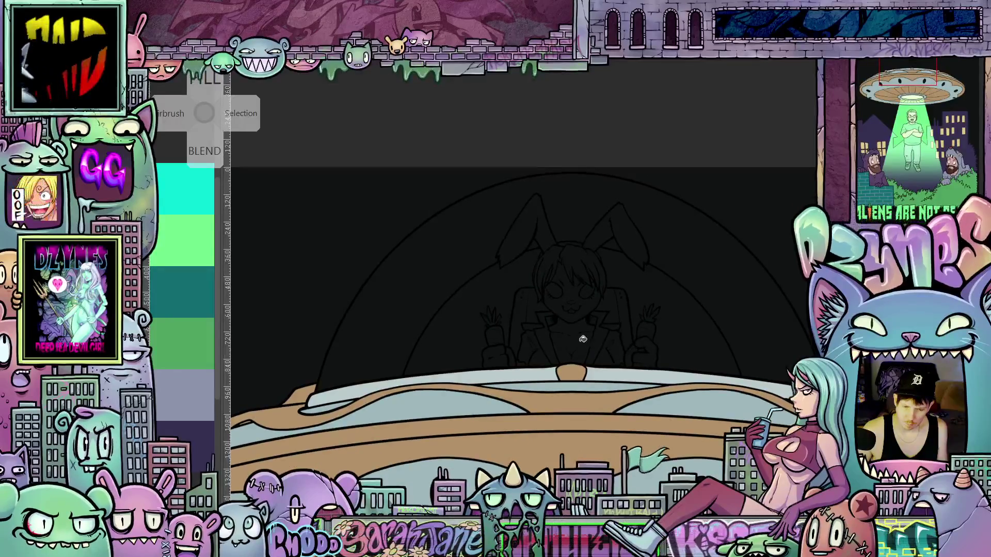
scroll(582, 339, "up", 3)
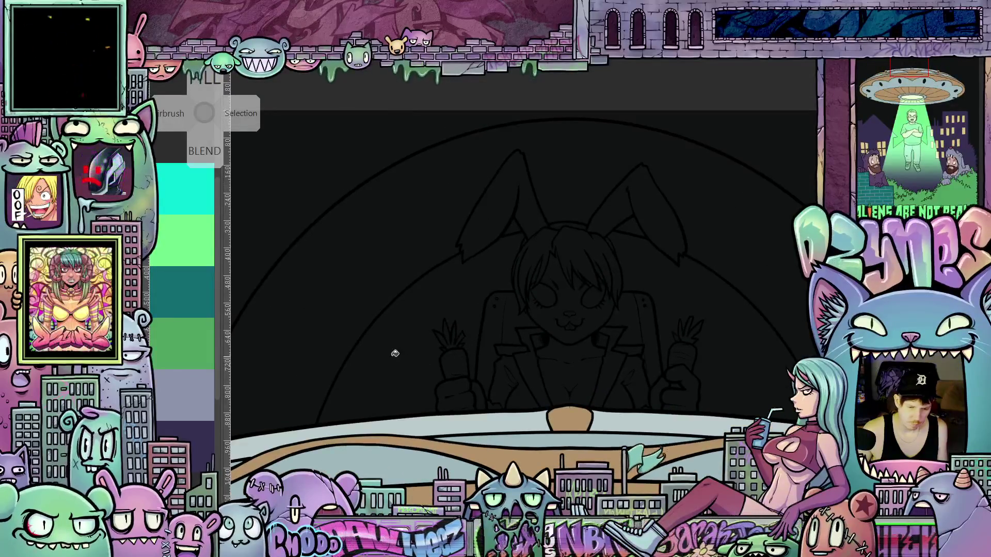
scroll(418, 358, "down", 5)
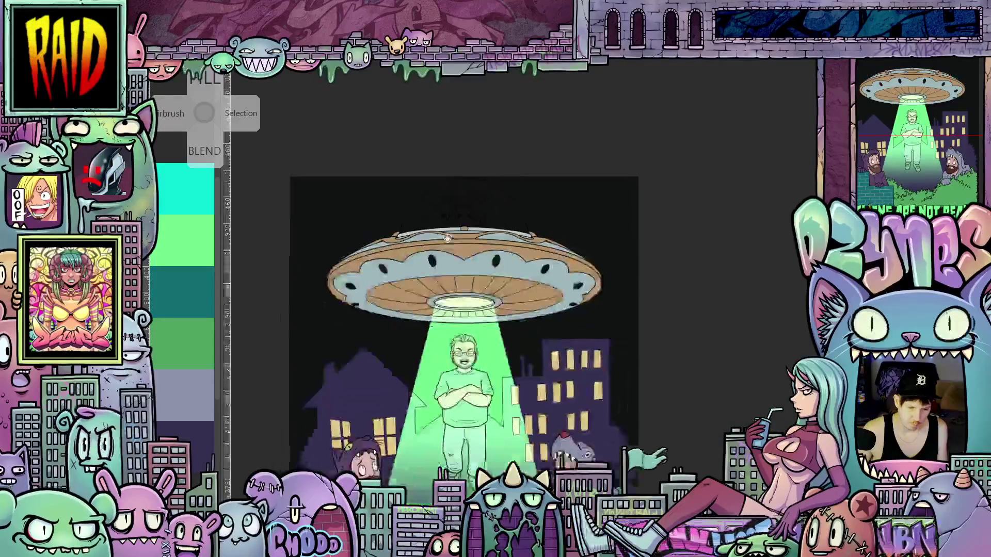
mouse_move(459, 222)
left_mouse_down()
mouse_move(501, 196)
mouse_move(495, 301)
left_mouse_up()
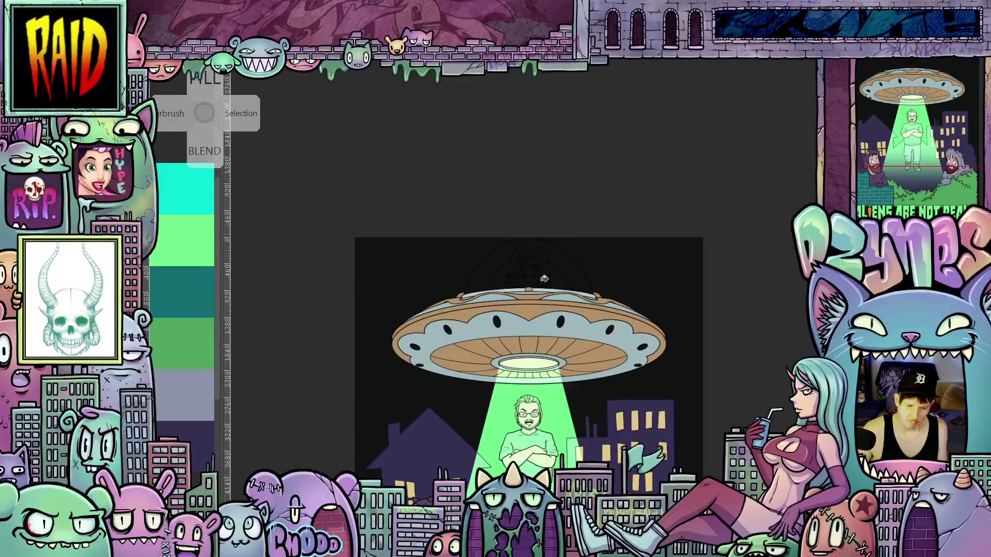
scroll(528, 270, "up", 2)
scroll(528, 270, "up", 5)
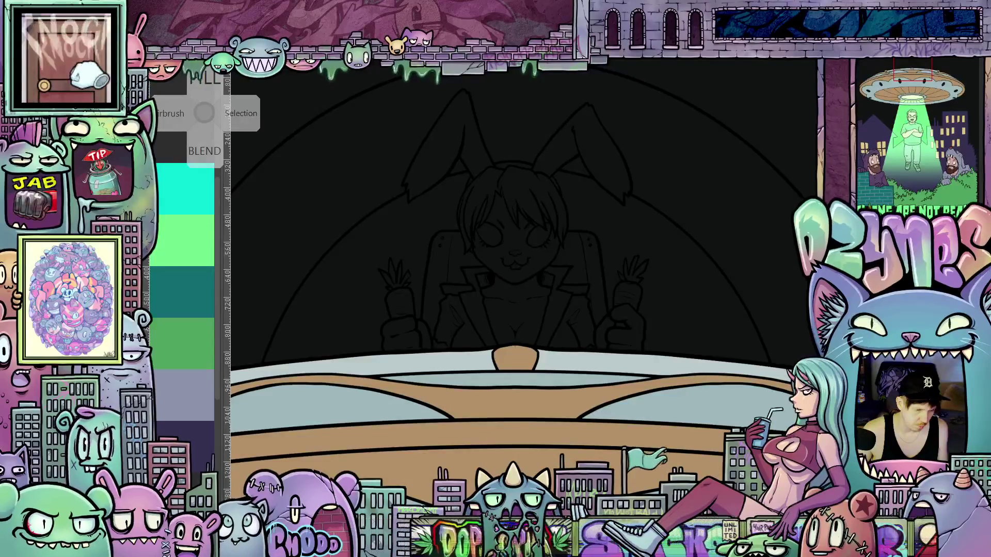
- Fill the bunny pilot's chest and face with pale grey-blue
left_click(516, 310)
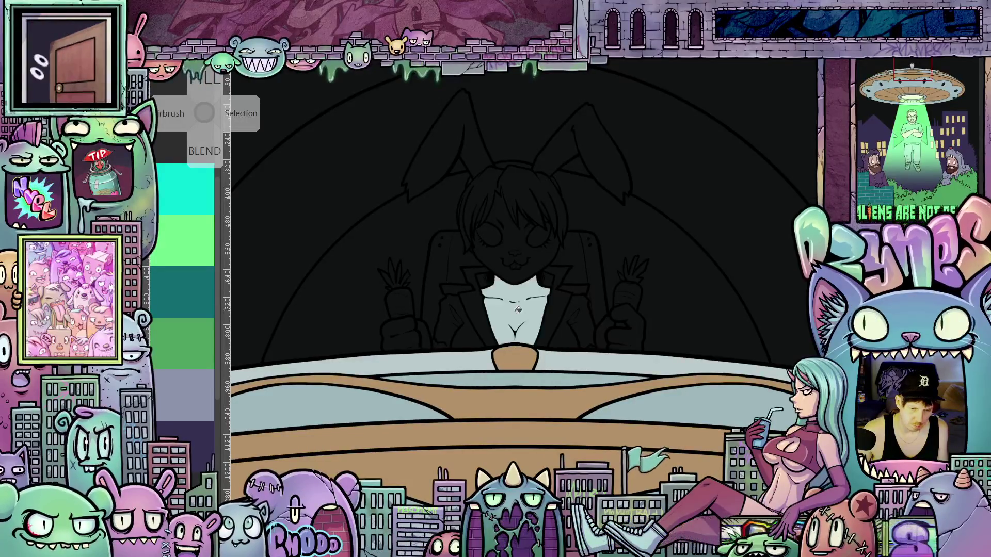
scroll(537, 305, "up", 2)
left_click(528, 248)
scroll(527, 252, "up", 3)
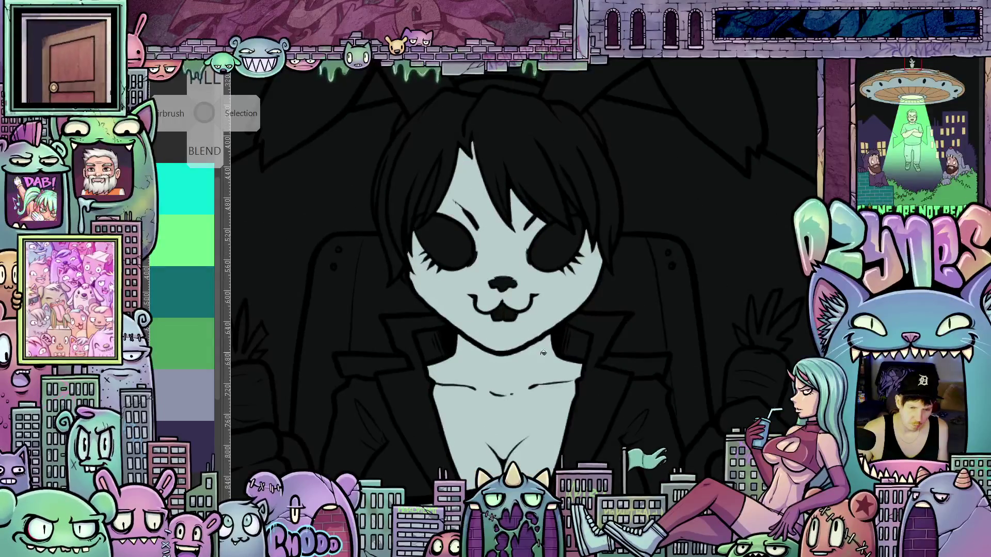
scroll(567, 330, "down", 3)
- Revert the raised hand and thumb fills so the carrot-holding hands stay dark
left_click(713, 340)
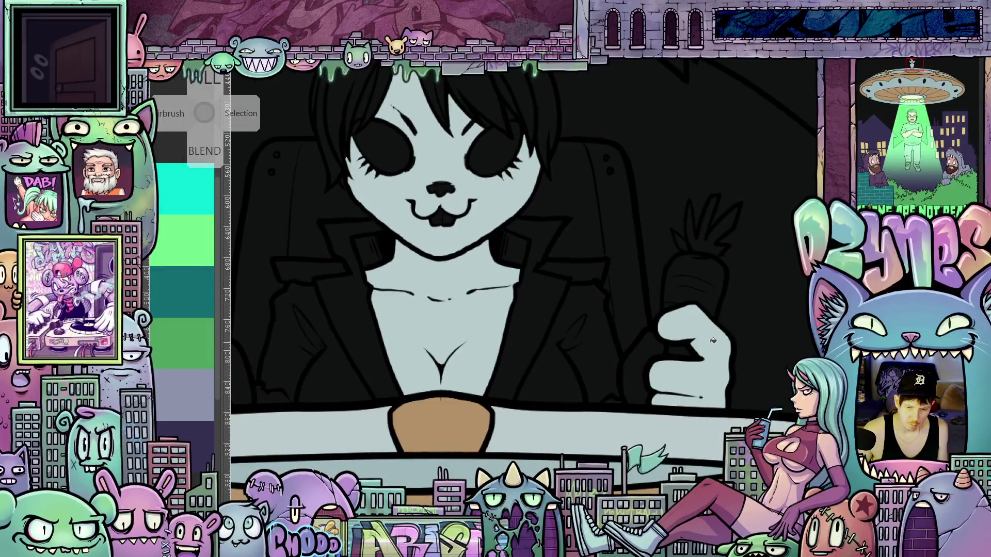
left_click(655, 349)
key("ctrl+z")
key("ctrl+z")
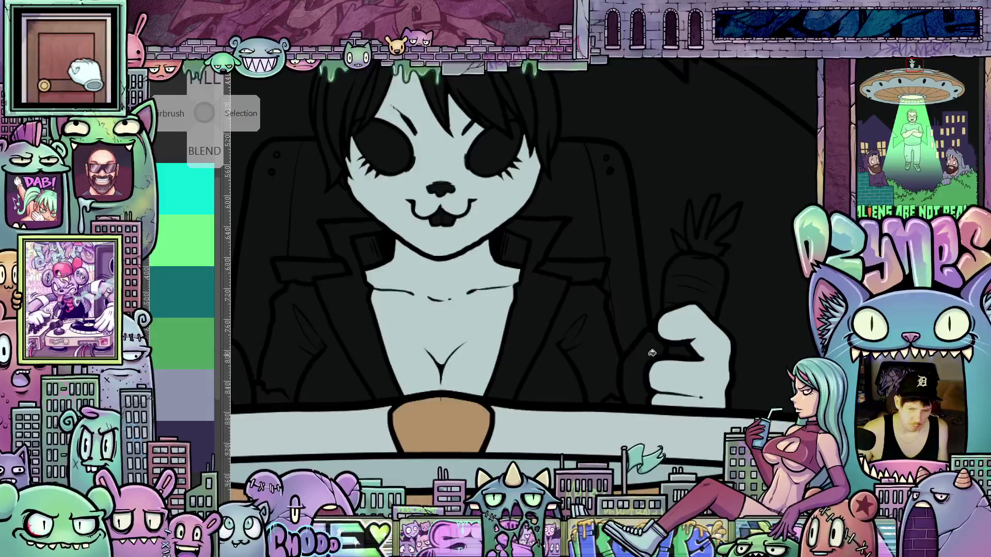
scroll(553, 361, "down", 3)
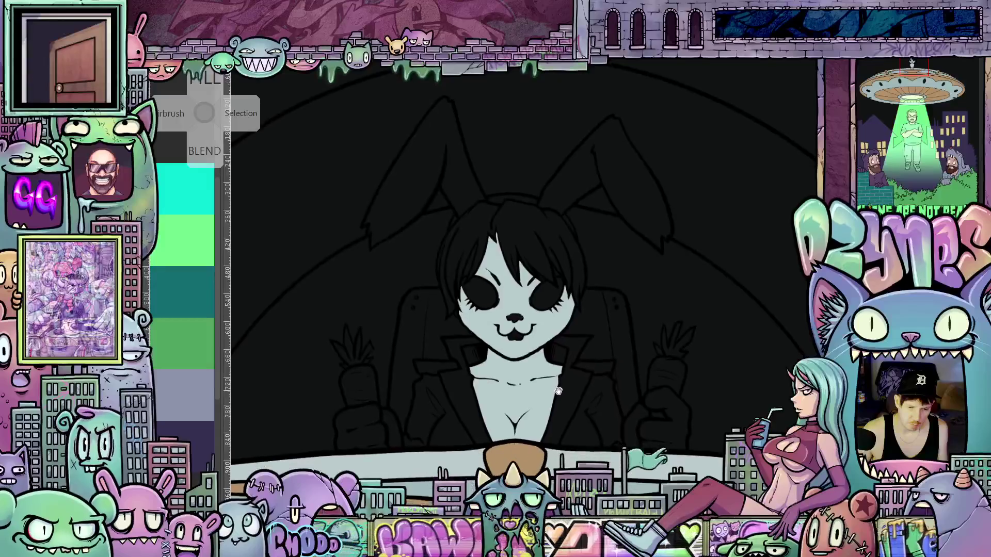
scroll(564, 300, "up", 3)
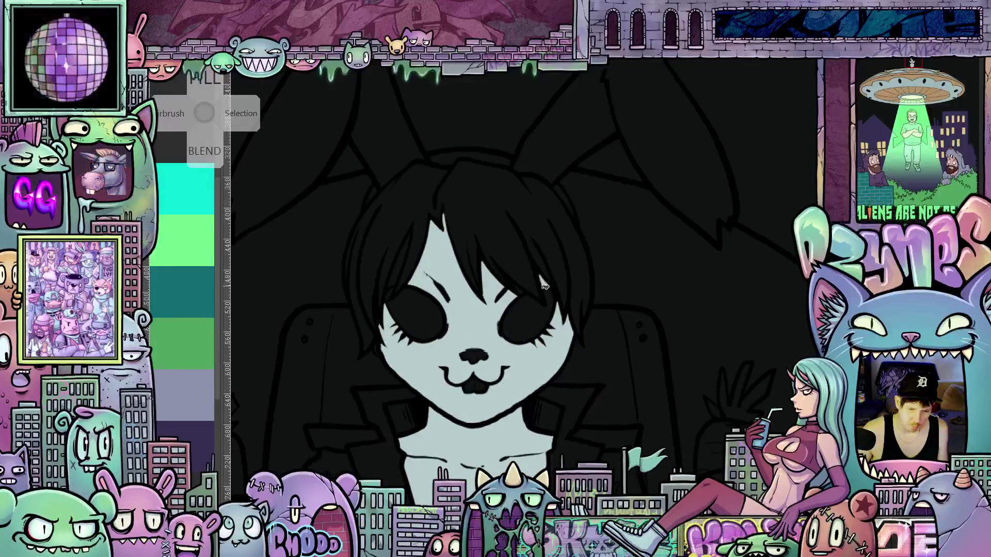
scroll(524, 289, "up", 2)
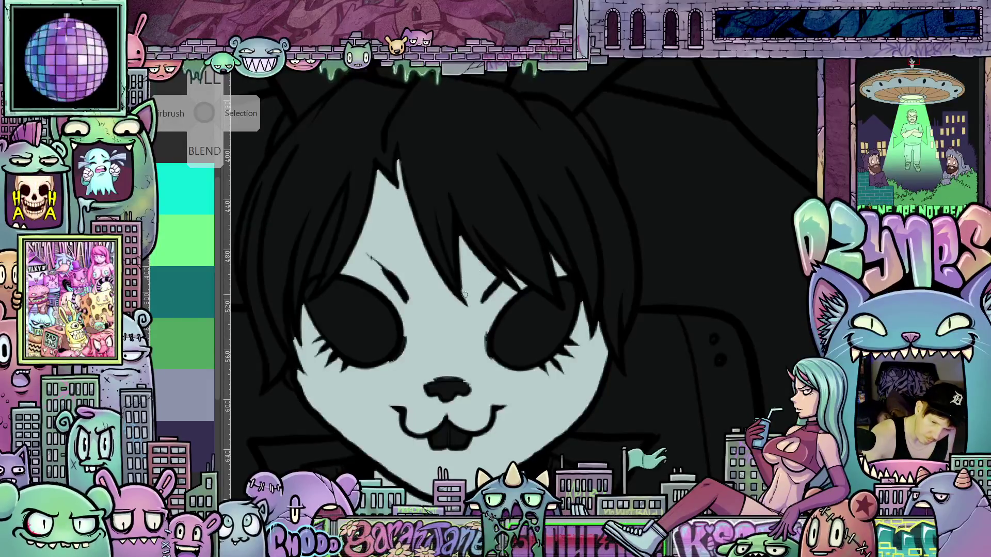
scroll(456, 237, "up", 2)
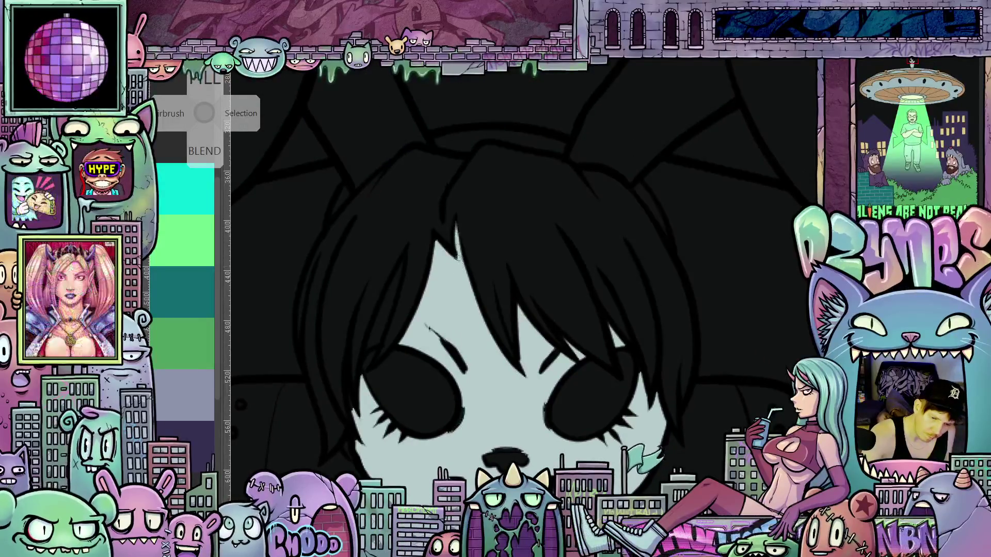
left_click_drag(466, 328, 462, 274)
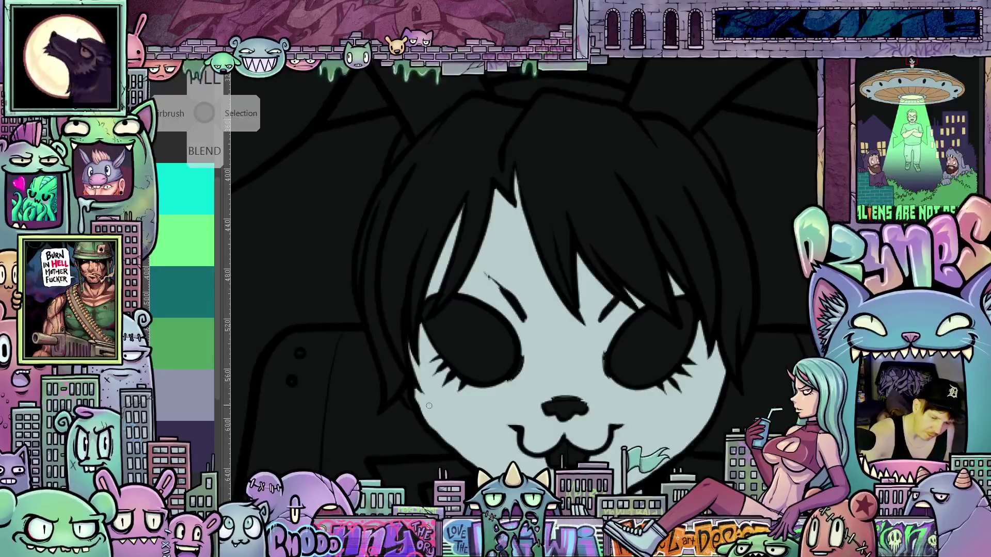
left_click_drag(662, 425, 676, 367)
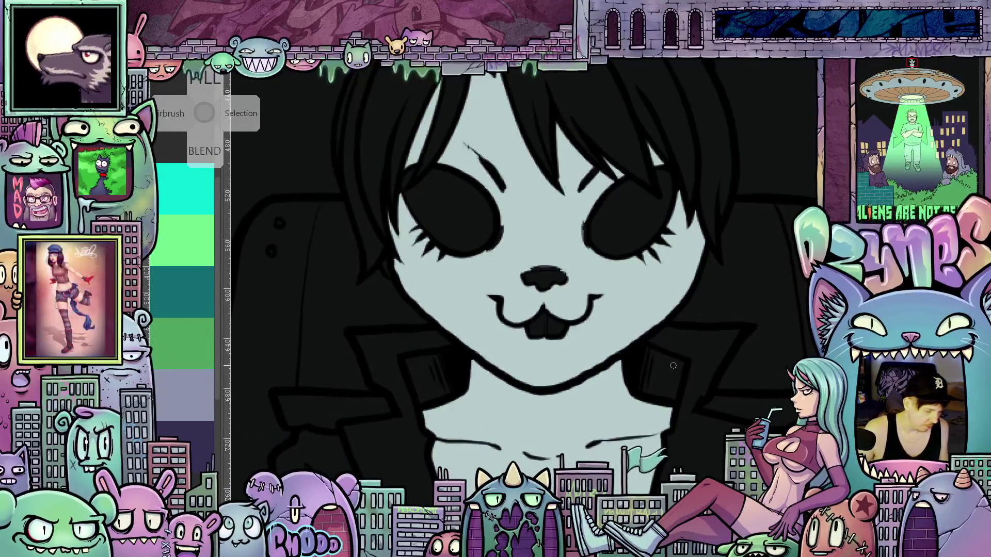
scroll(632, 276, "down", 5)
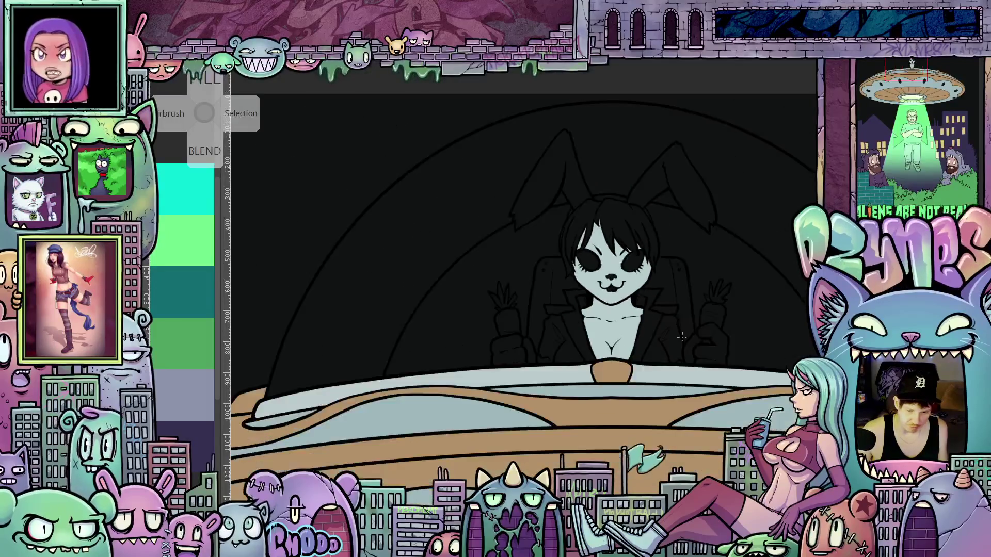
scroll(701, 350, "up", 5)
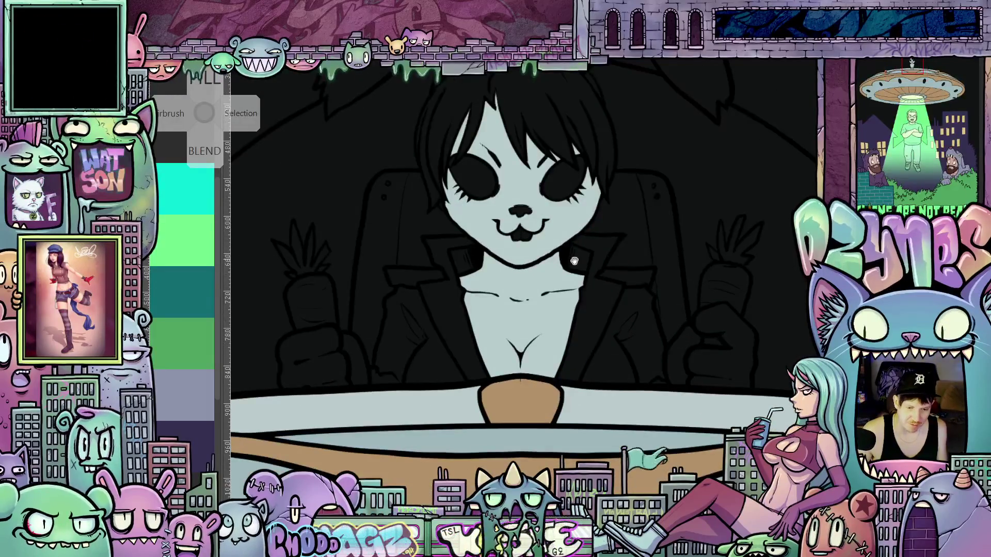
left_click_drag(594, 144, 593, 279)
scroll(593, 279, "up", 3)
scroll(594, 279, "up", 2)
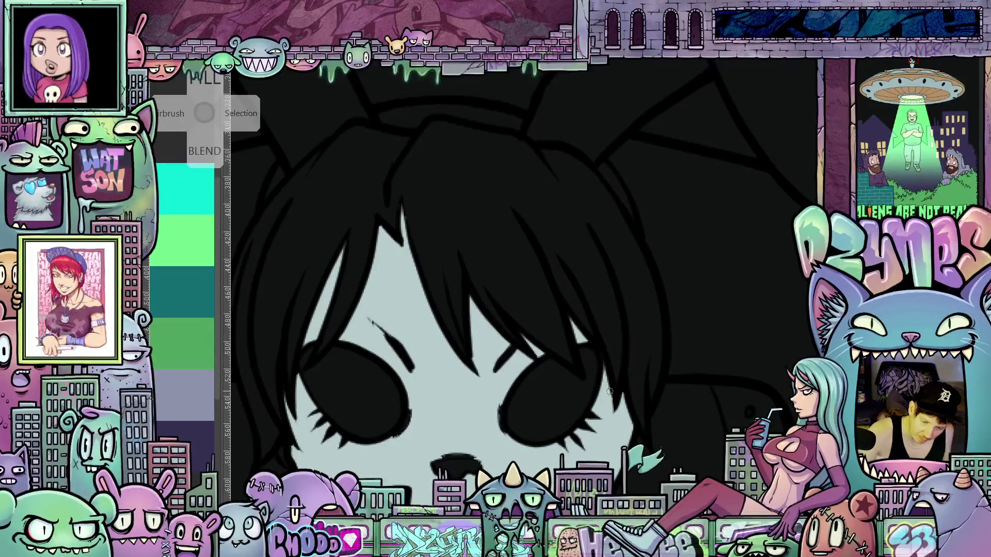
mouse_move(623, 393)
left_mouse_down()
mouse_move(681, 408)
mouse_move(711, 383)
left_mouse_up()
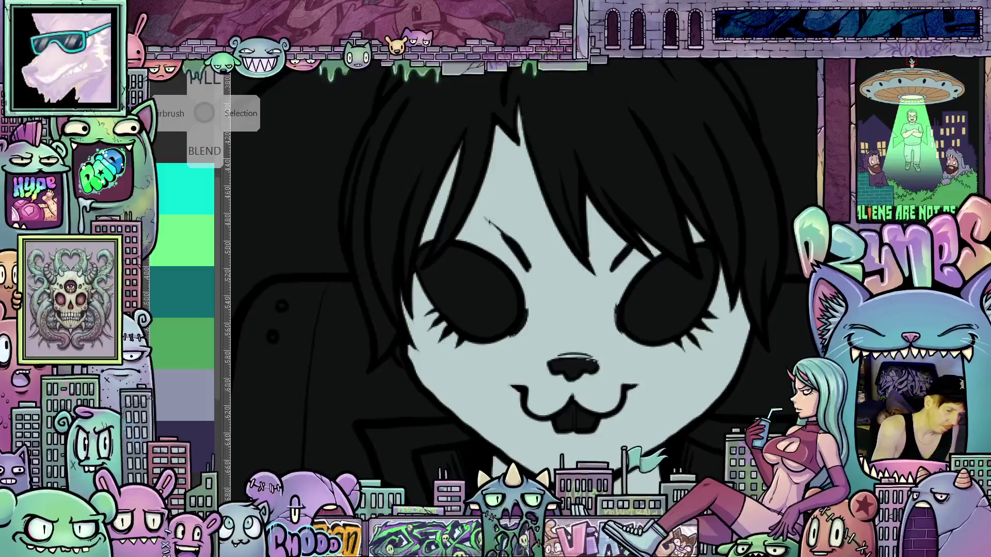
- Make the bunny's nose pink
left_click(579, 369)
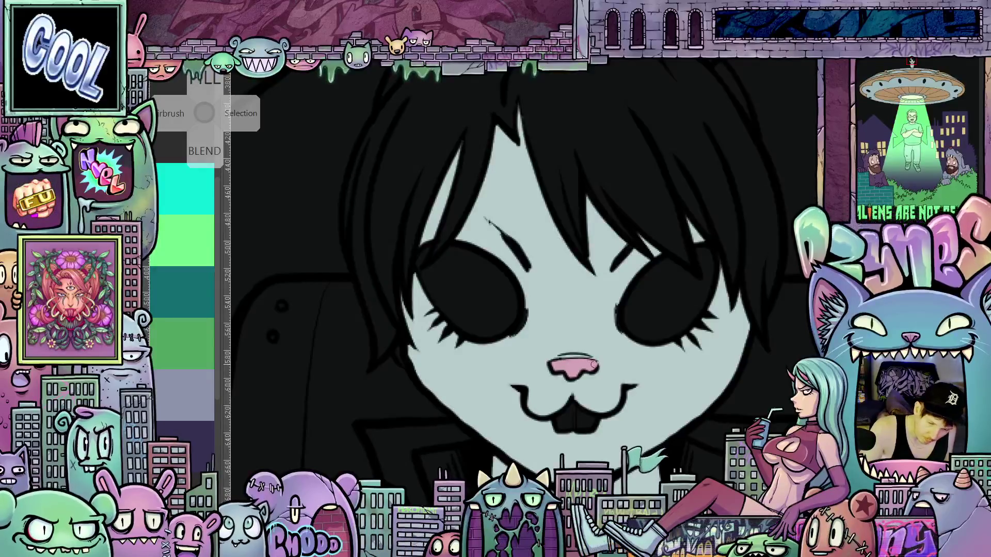
left_click_drag(644, 421, 658, 351)
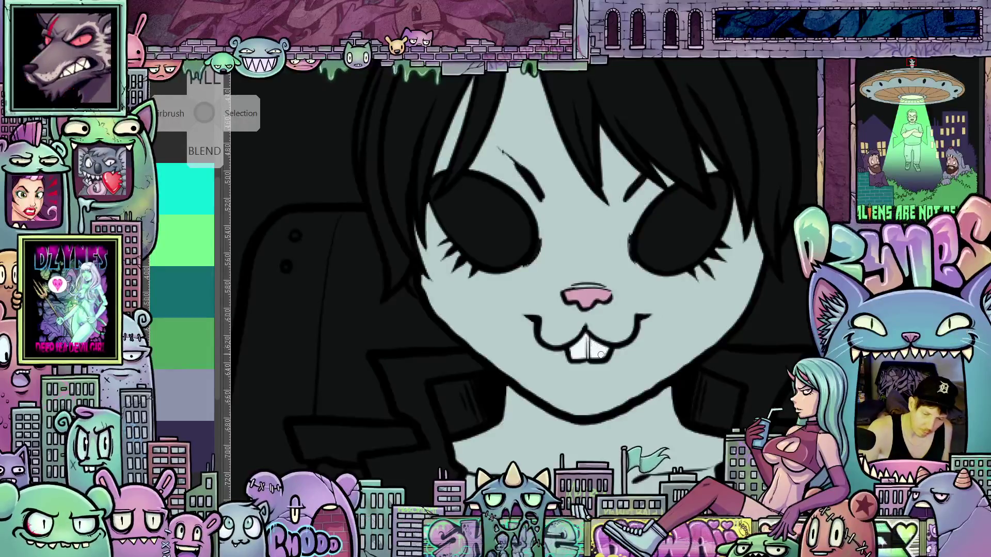
scroll(618, 362, "down", 3)
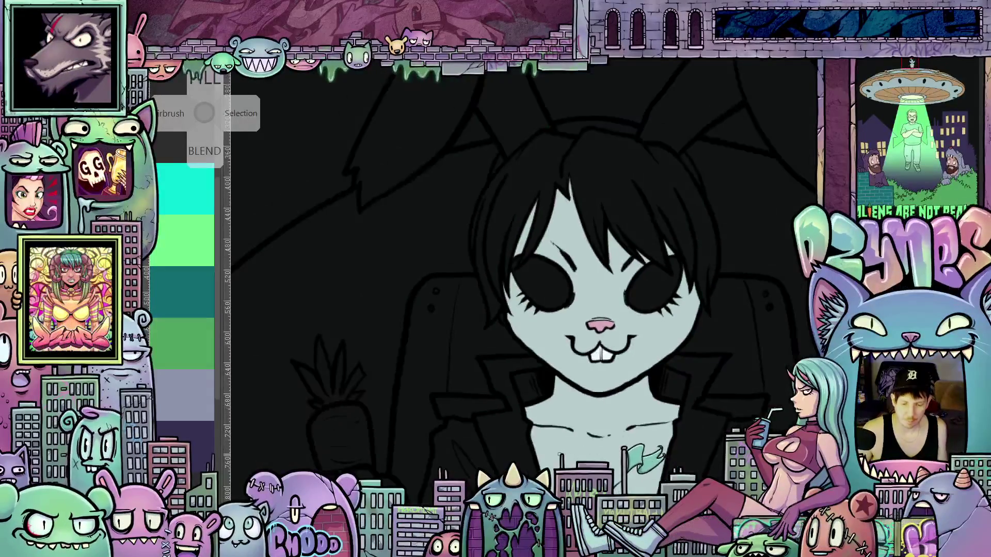
scroll(551, 442, "up", 2)
scroll(552, 442, "up", 2)
scroll(578, 451, "down", 5)
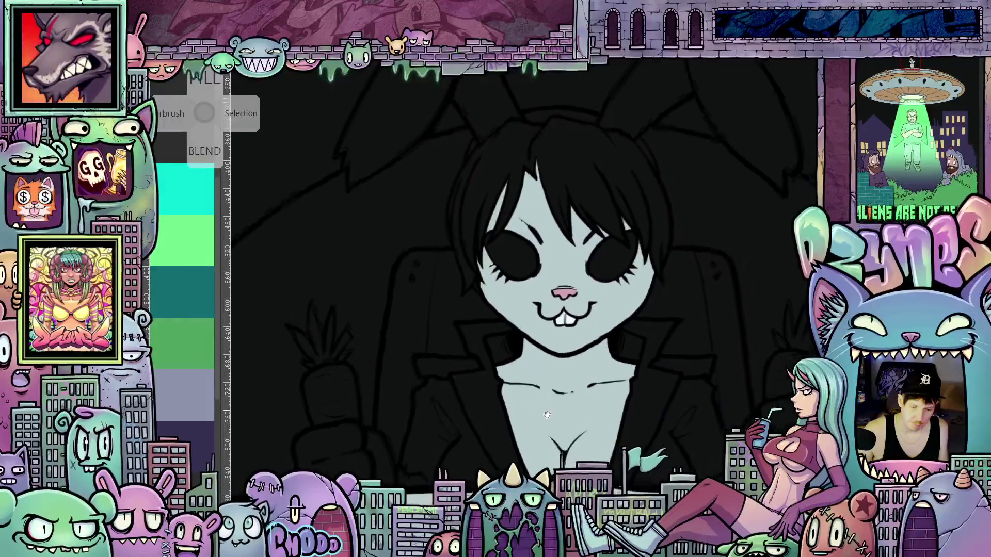
scroll(546, 324, "up", 5)
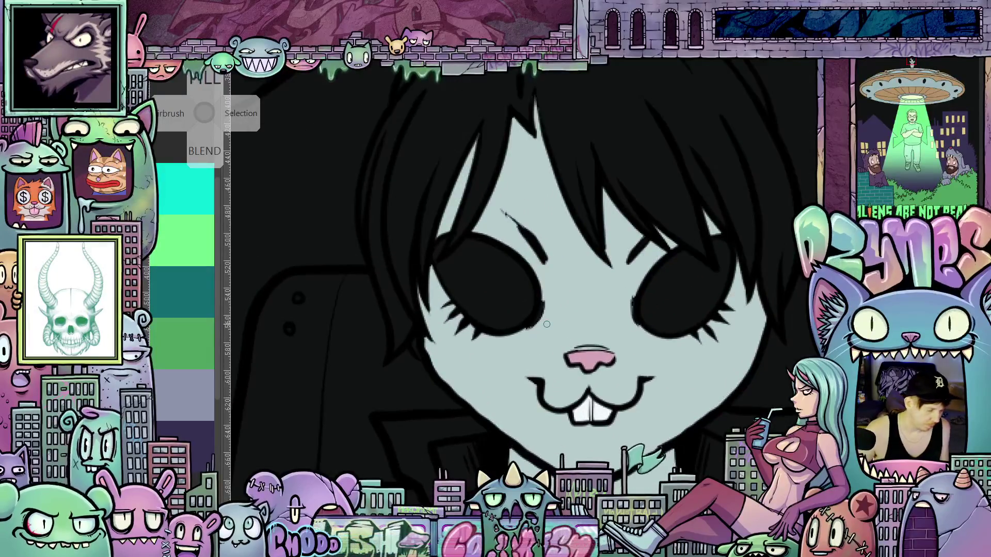
- Touch up the right eye's edge and fill the bunny's black hair purple
key("alt")
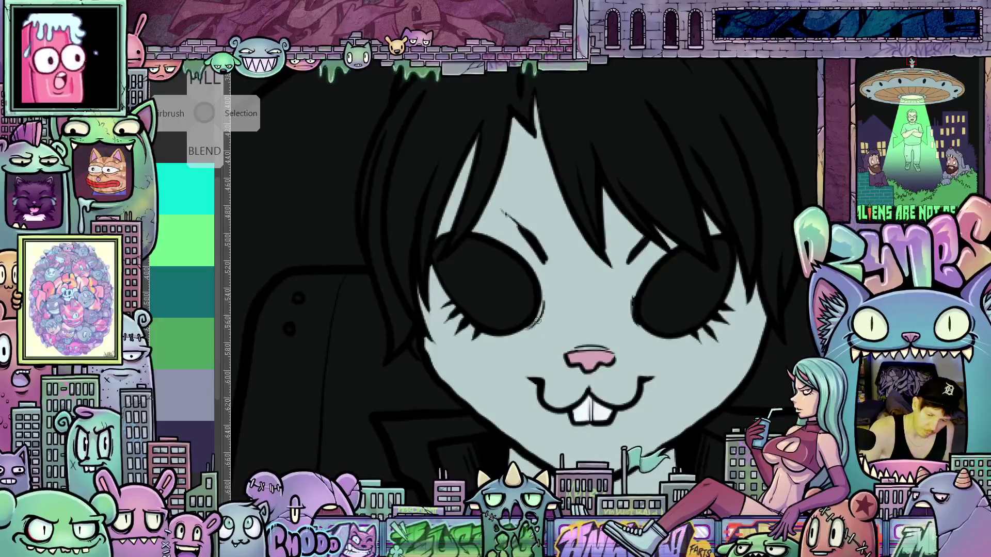
left_click_drag(633, 325, 631, 297)
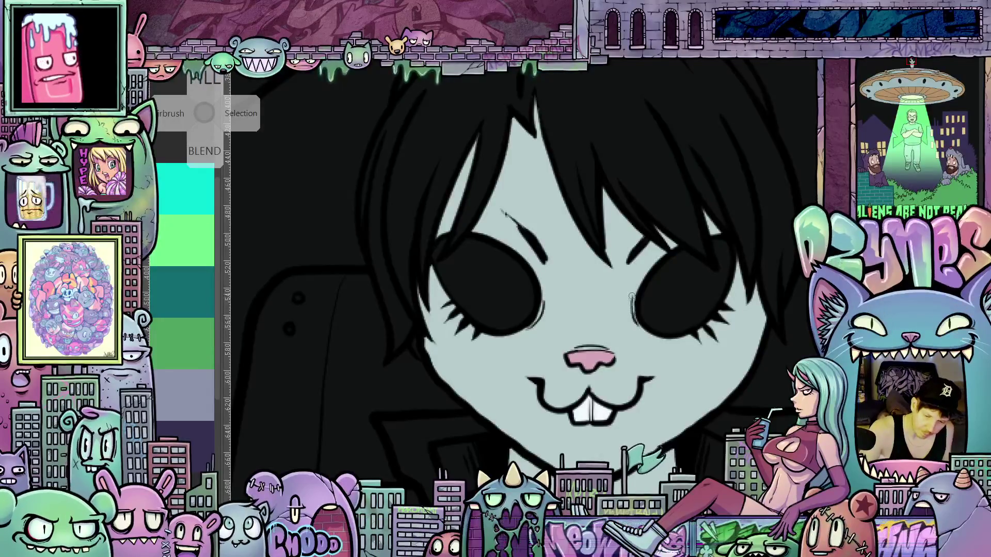
scroll(661, 322, "up", 3)
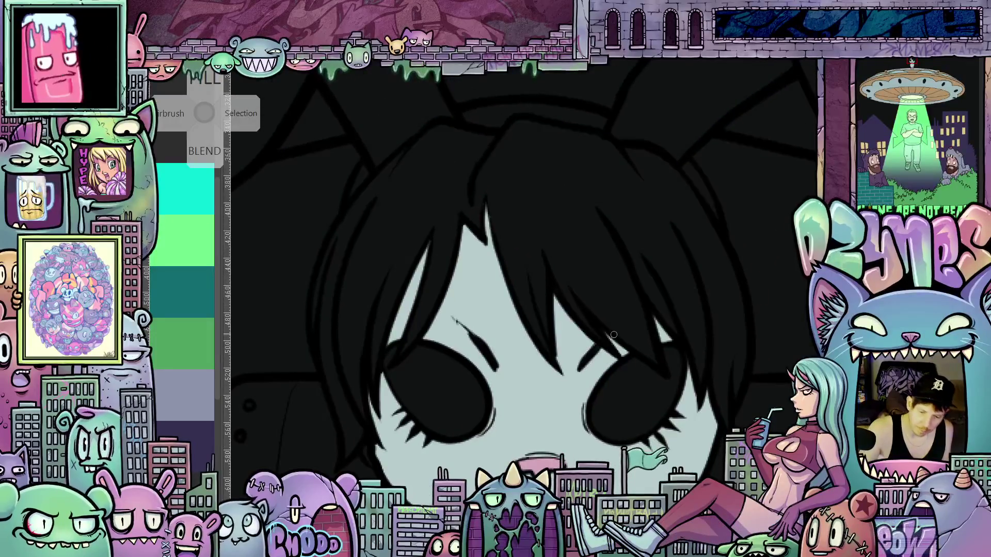
mouse_move(590, 403)
left_mouse_down()
mouse_move(599, 413)
mouse_move(573, 407)
mouse_move(645, 403)
left_mouse_up()
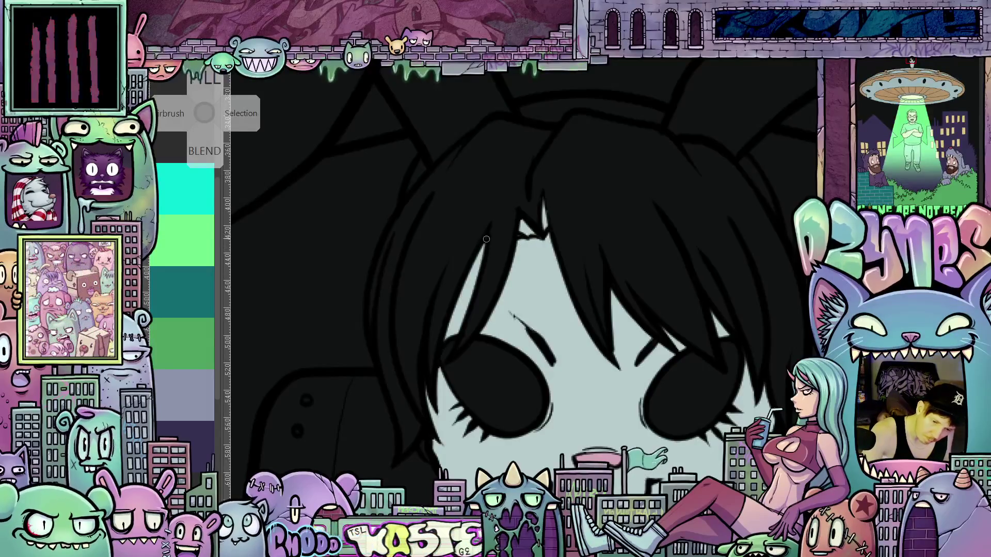
mouse_move(697, 338)
left_mouse_down()
mouse_move(684, 328)
mouse_move(711, 307)
left_mouse_up()
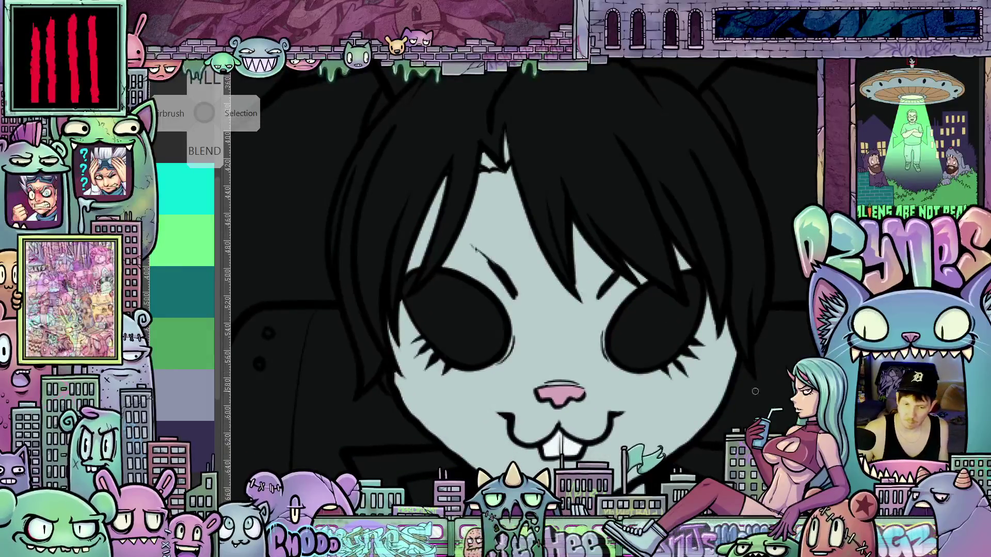
scroll(699, 381, "down", 3)
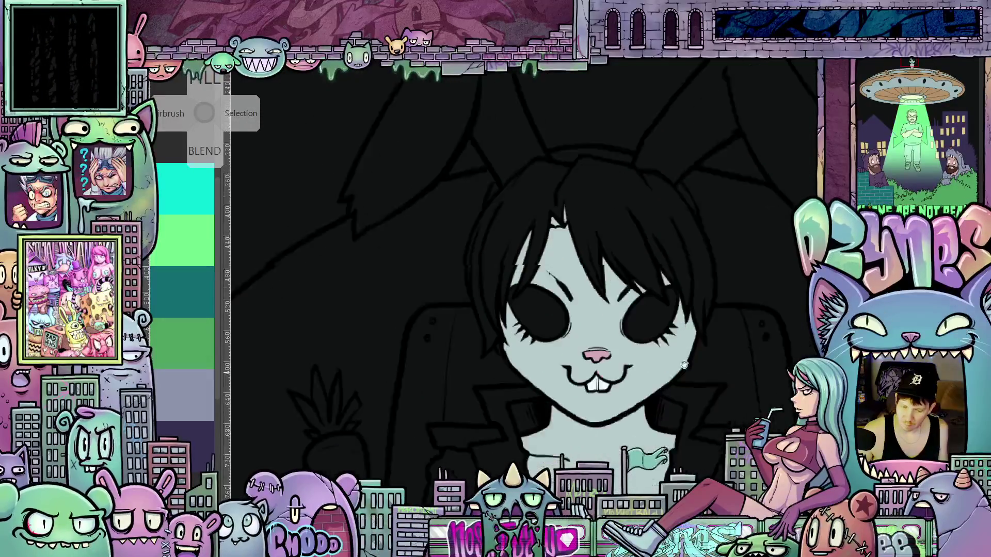
scroll(567, 275, "up", 4)
scroll(568, 275, "down", 3)
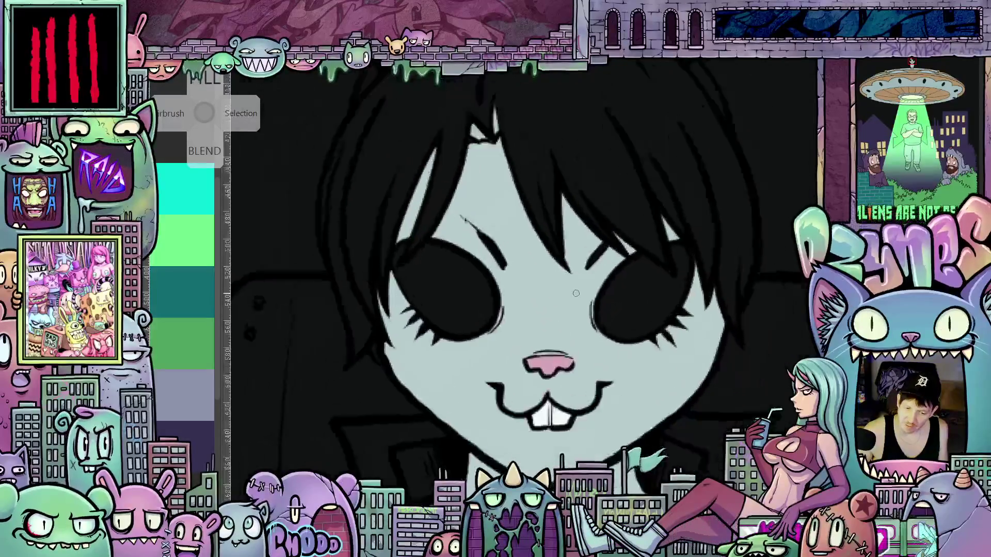
scroll(579, 295, "down", 3)
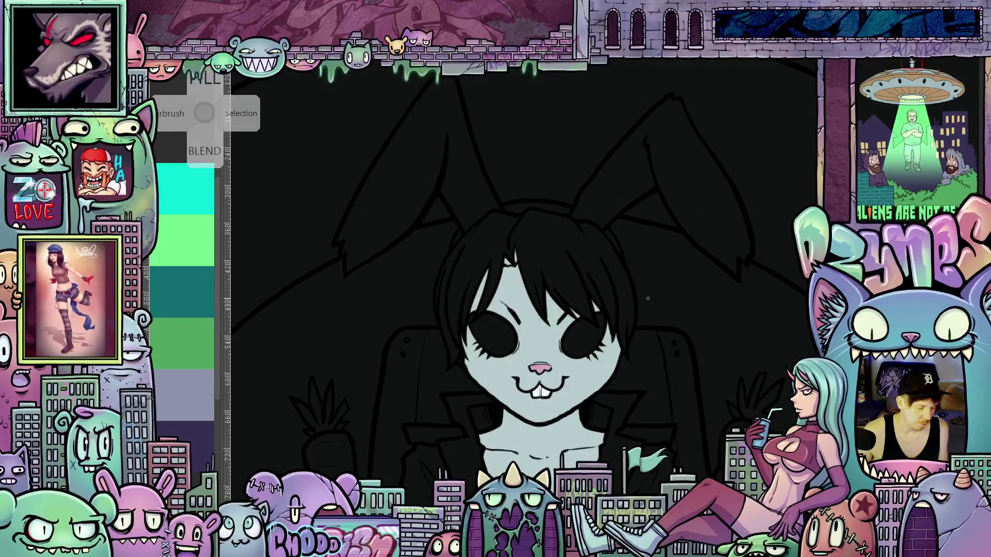
scroll(637, 309, "up", 1)
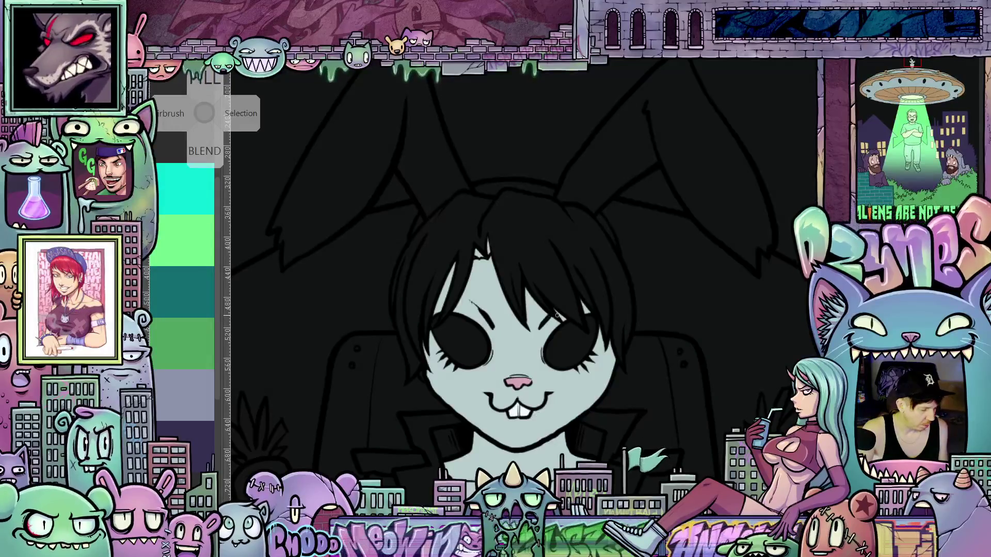
left_click(549, 271)
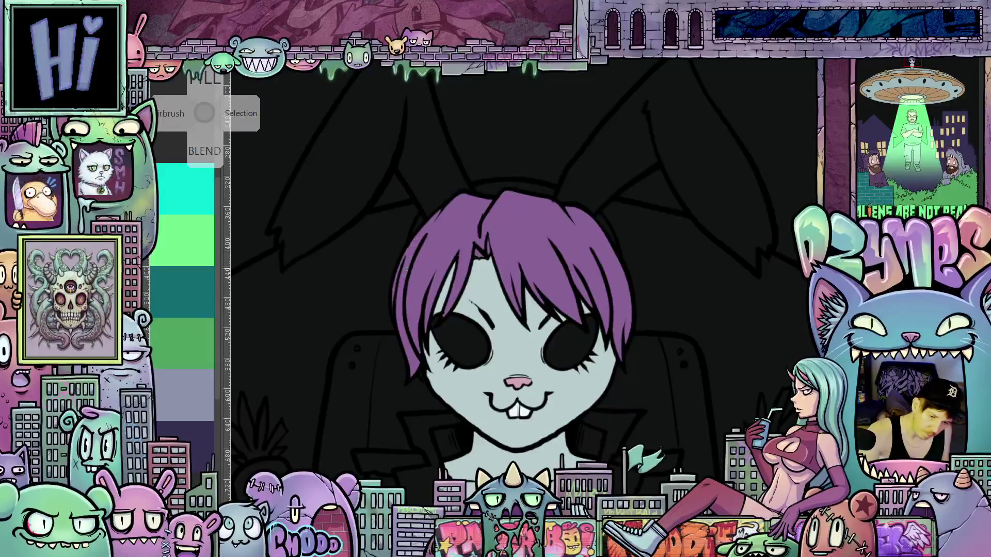
- Recentre the view on the bunny's purple-haired head and face
left_click_drag(536, 346, 556, 366)
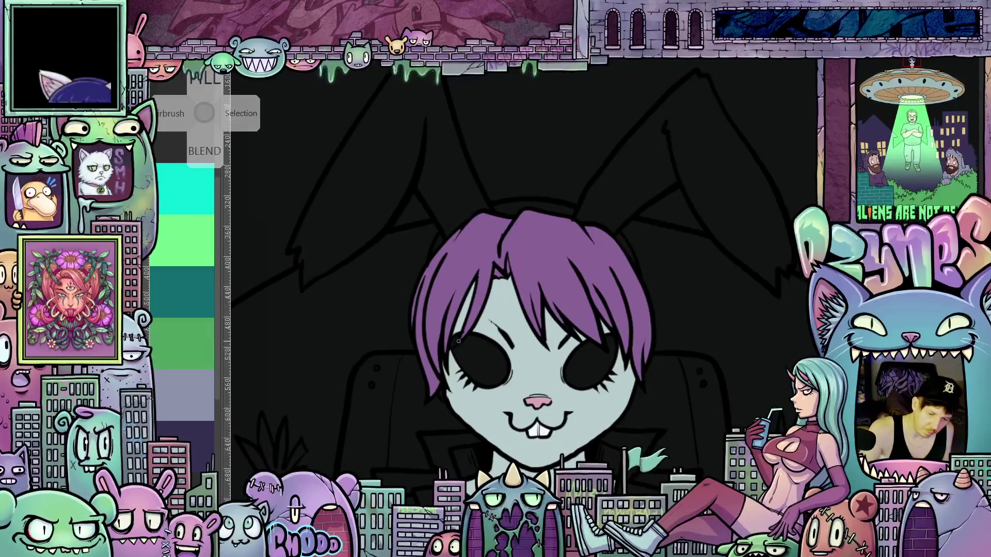
left_click_drag(614, 371, 604, 383)
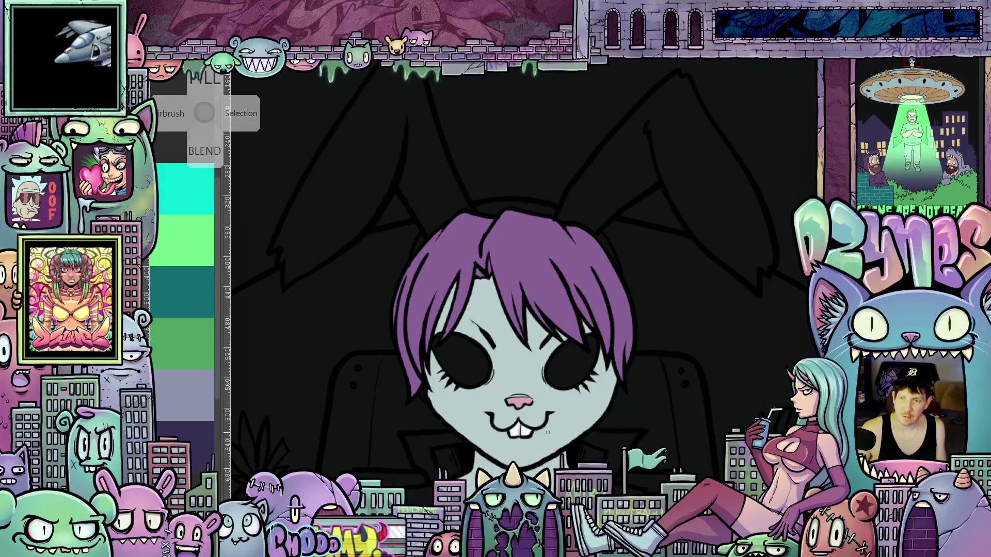
scroll(536, 420, "down", 8)
scroll(556, 408, "up", 6)
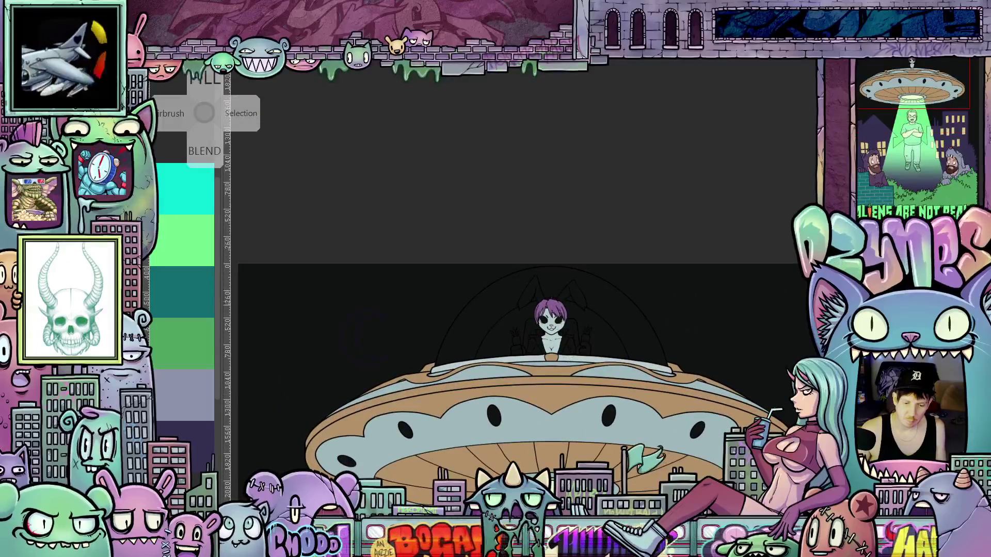
scroll(581, 403, "up", 6)
scroll(569, 351, "up", 3)
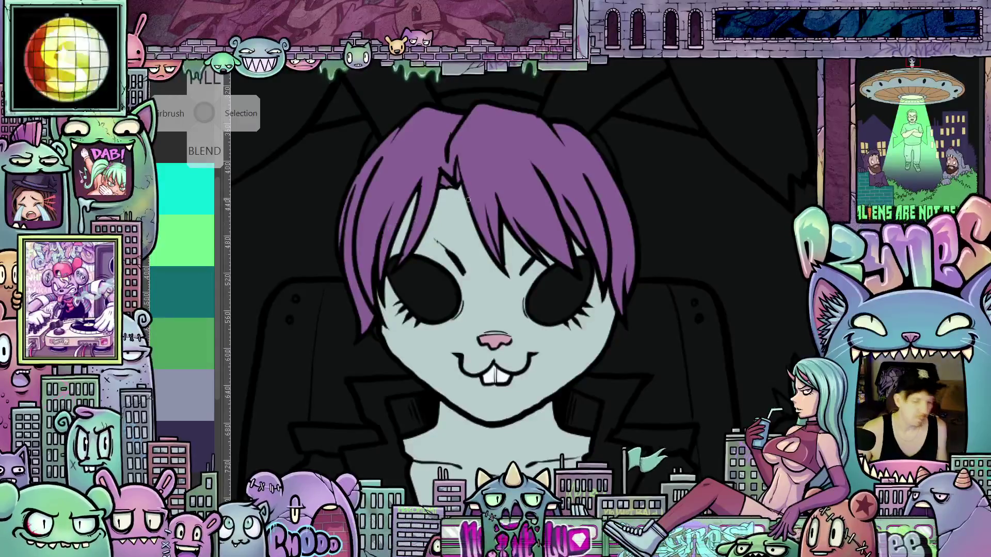
- Fill both of the bunny's eyes with dark grey
left_click(559, 294)
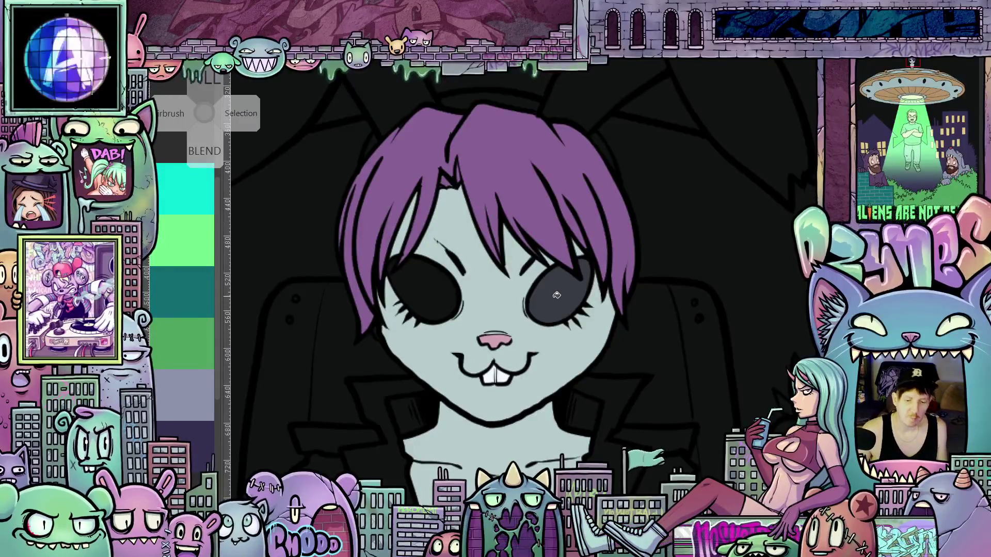
left_click(442, 296)
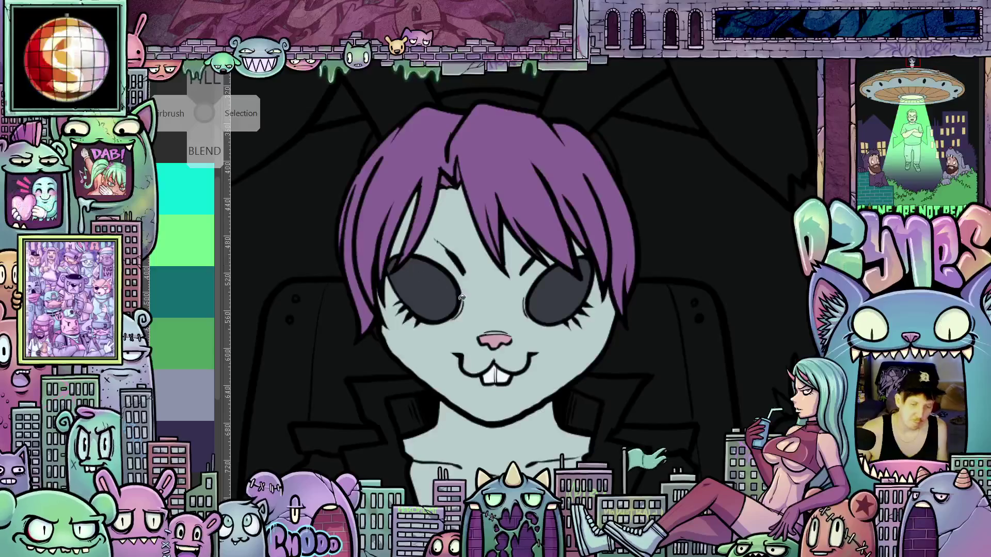
scroll(568, 295, "up", 2)
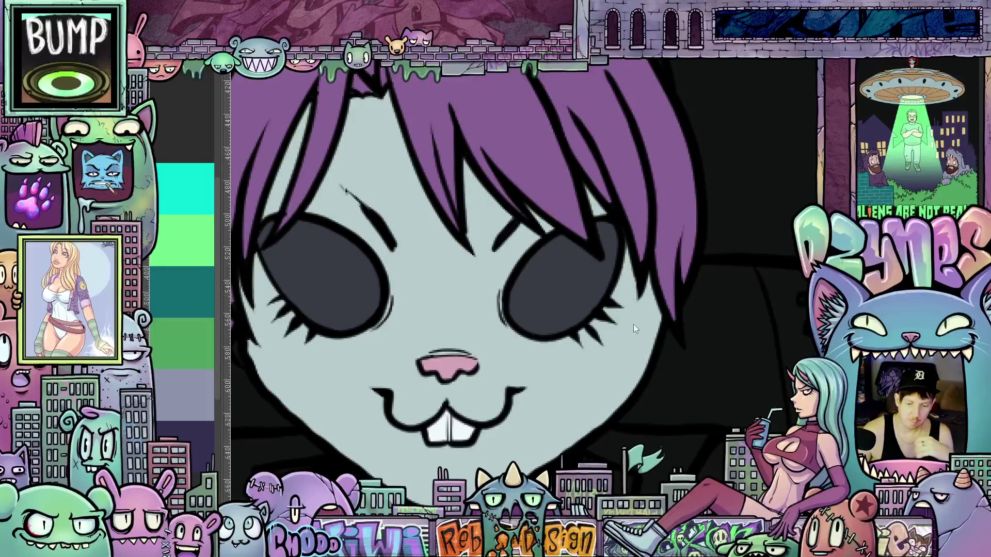
- Fill the gap at the top of the bunny's head with light grey
key("ctrl")
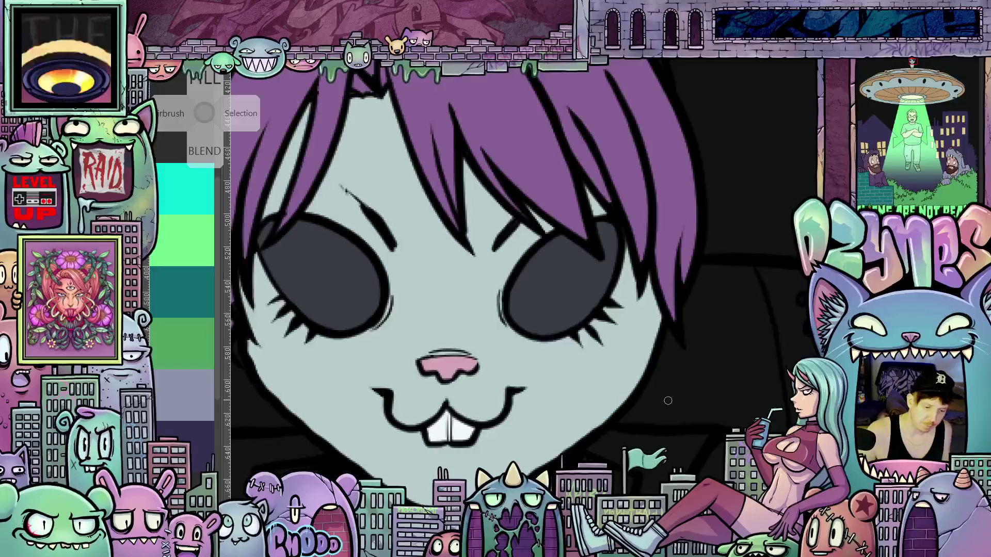
scroll(625, 442, "down", 5)
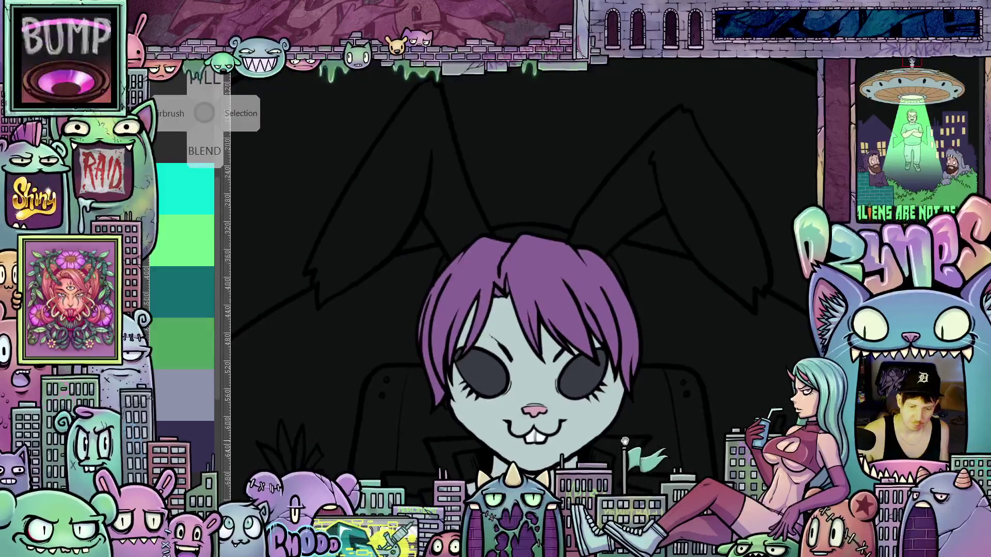
scroll(563, 307, "up", 2)
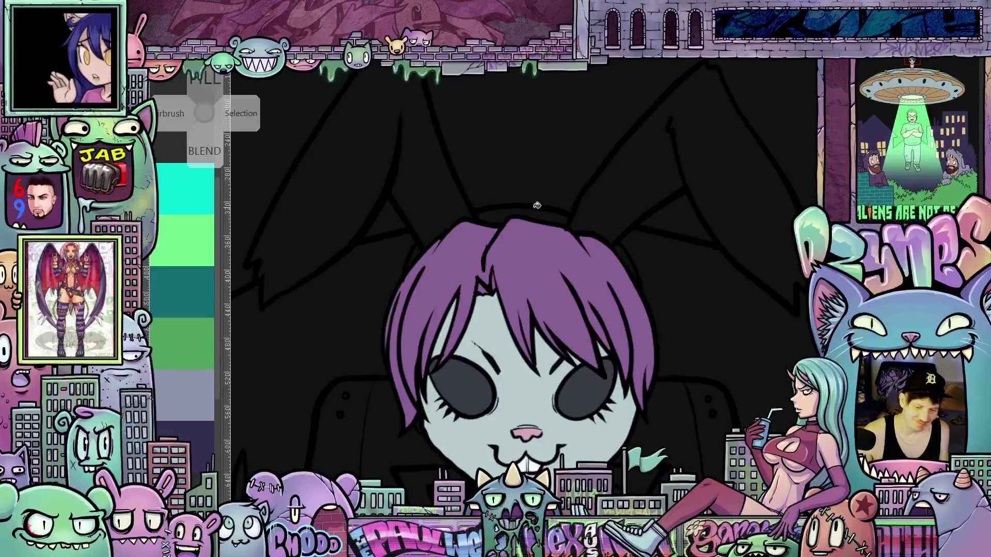
left_click(523, 215)
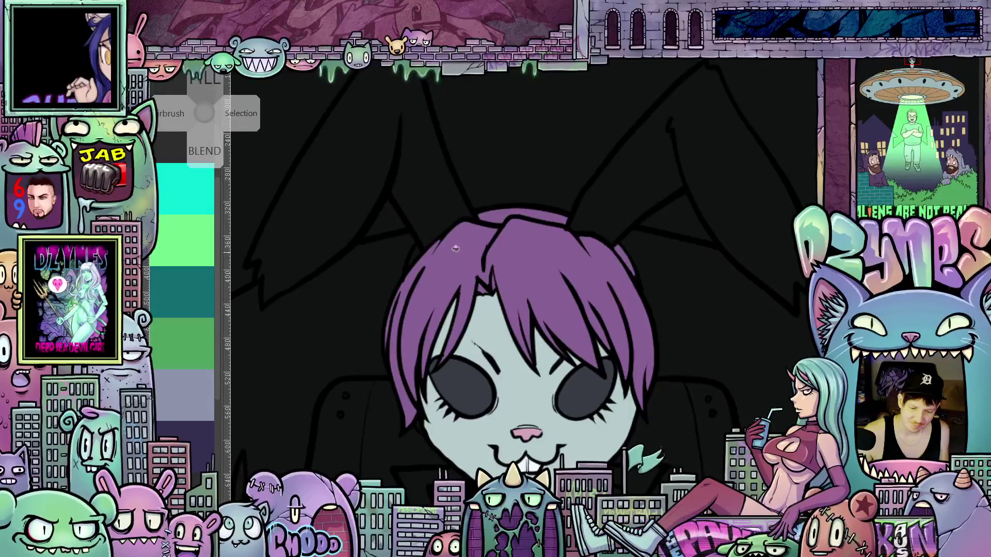
scroll(418, 252, "up", 2)
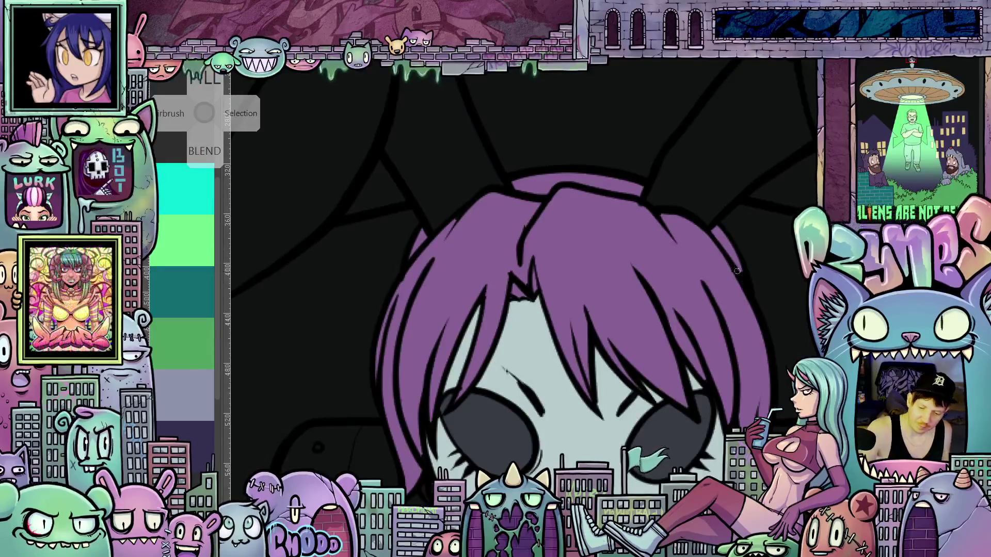
scroll(745, 304, "down", 4)
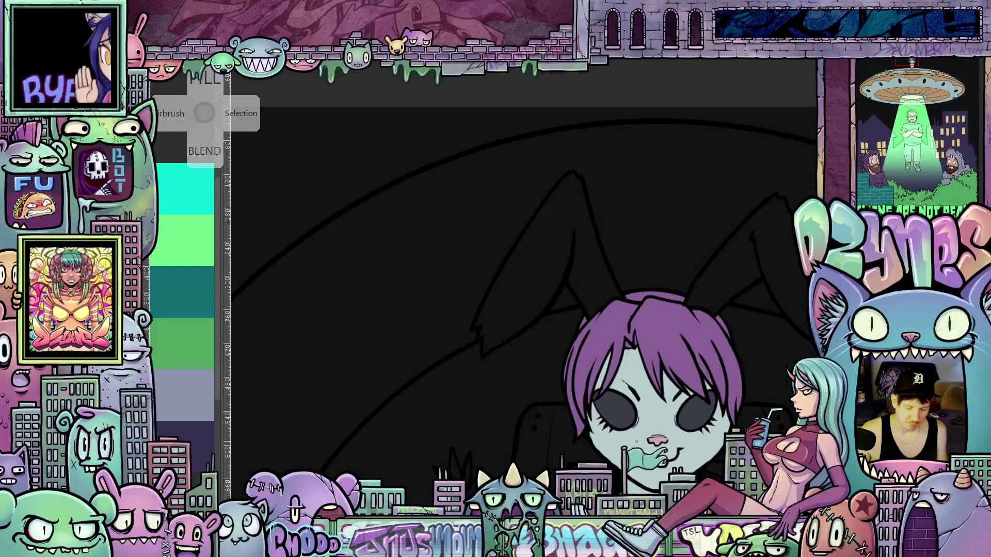
left_click_drag(731, 279, 613, 292)
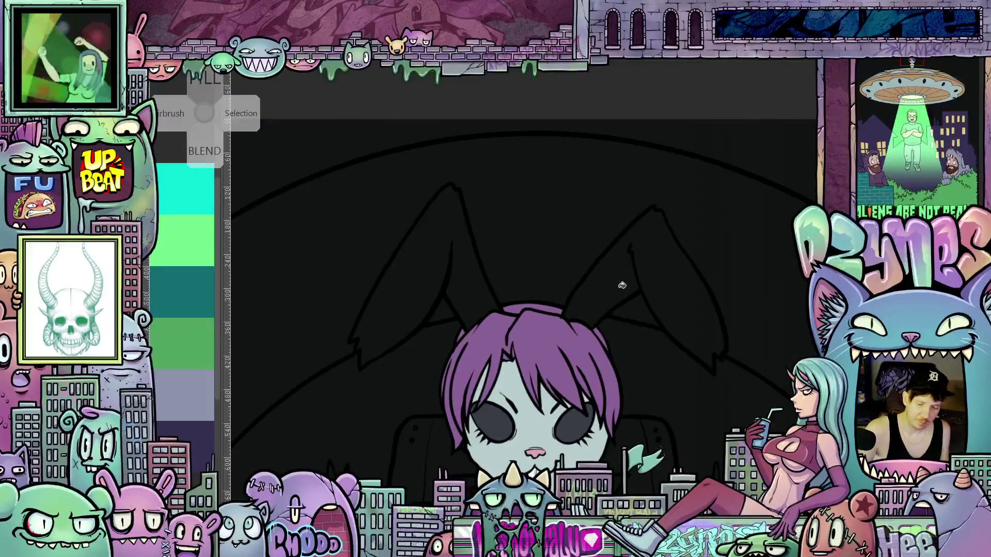
- Fill the bunny's right and left ears light grey-blue to match her face
left_click(622, 286)
left_click(462, 285)
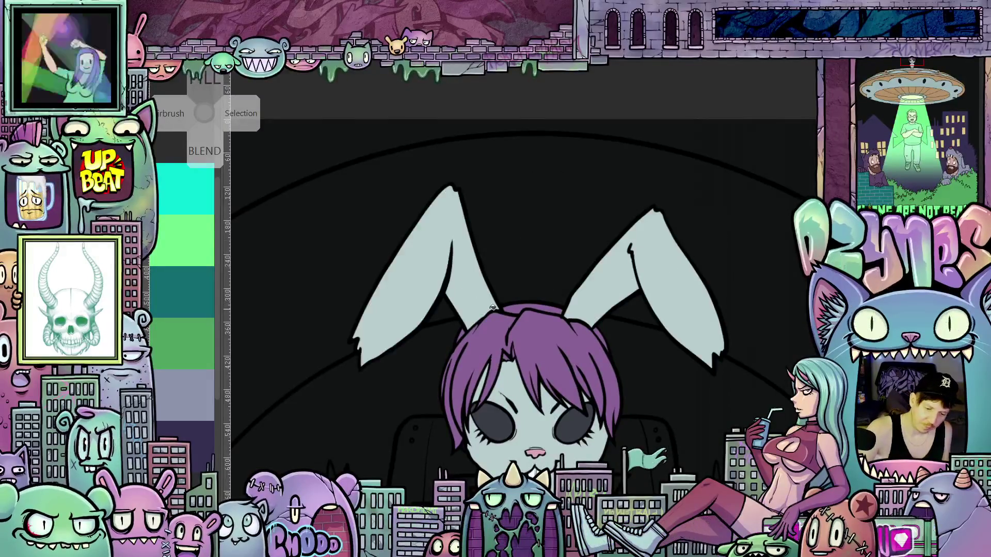
scroll(553, 413, "down", 1)
scroll(553, 413, "down", 3)
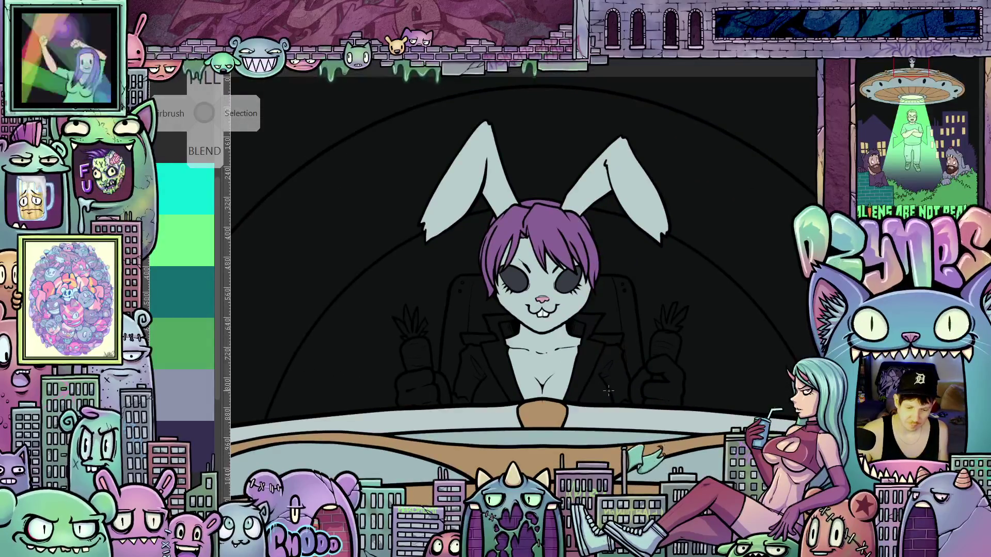
scroll(593, 385, "up", 3)
mouse_move(593, 386)
left_mouse_down()
mouse_move(601, 446)
mouse_move(599, 389)
mouse_move(602, 410)
left_mouse_up()
scroll(609, 447, "down", 3)
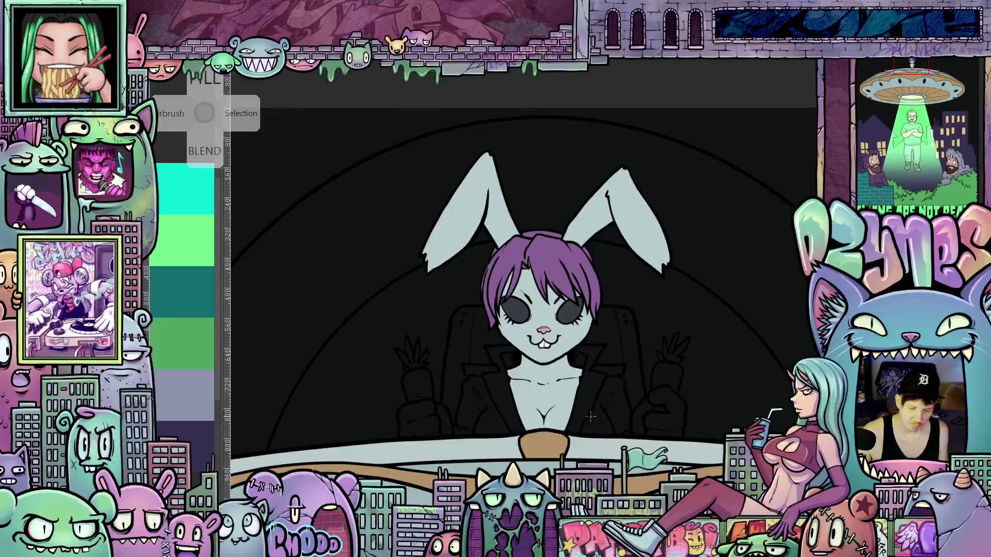
scroll(593, 416, "down", 2)
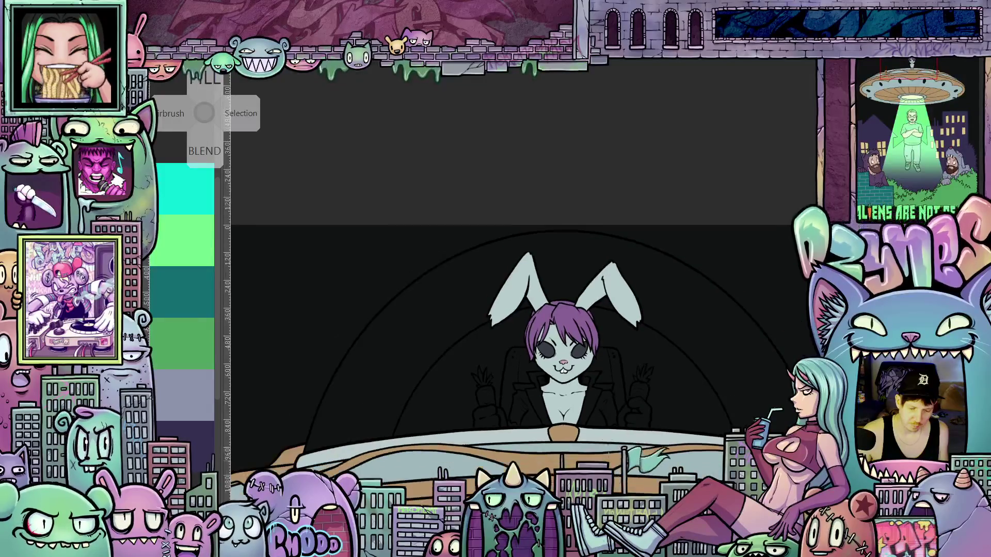
scroll(577, 402, "down", 1)
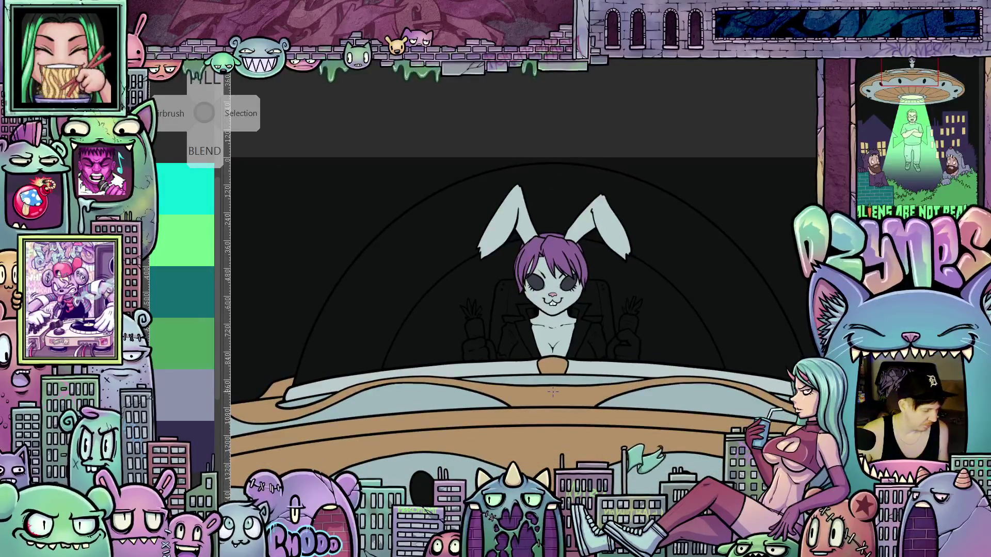
left_click(388, 391)
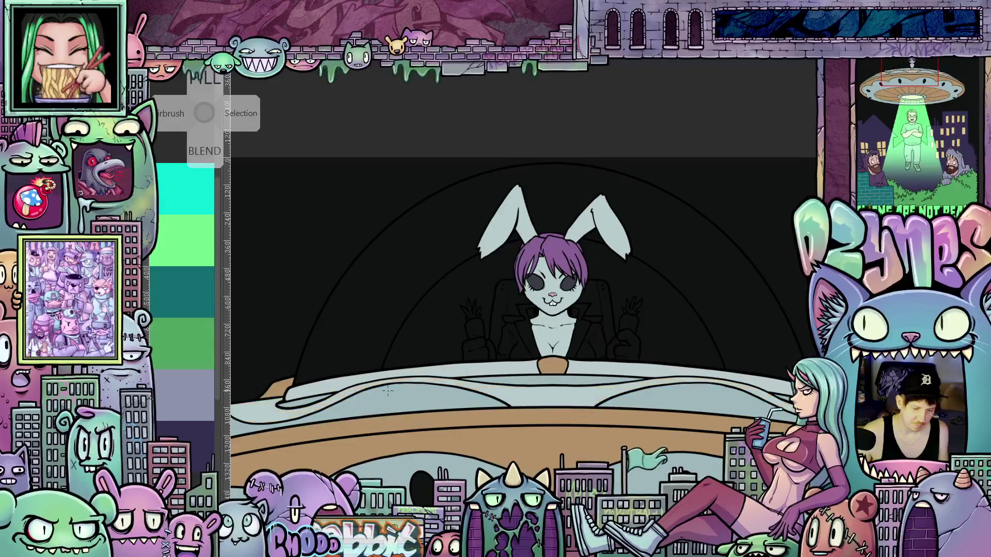
key("ctrl+z")
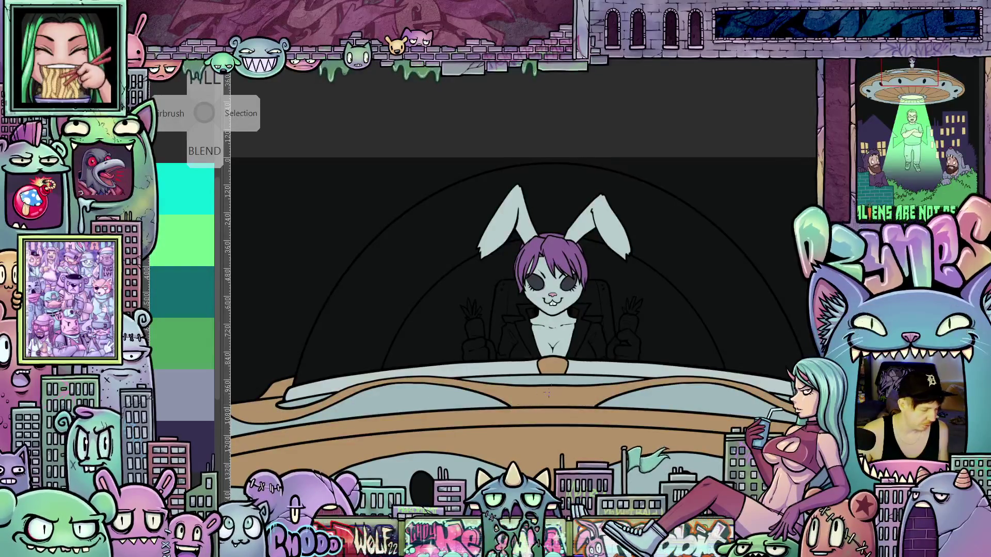
key("w")
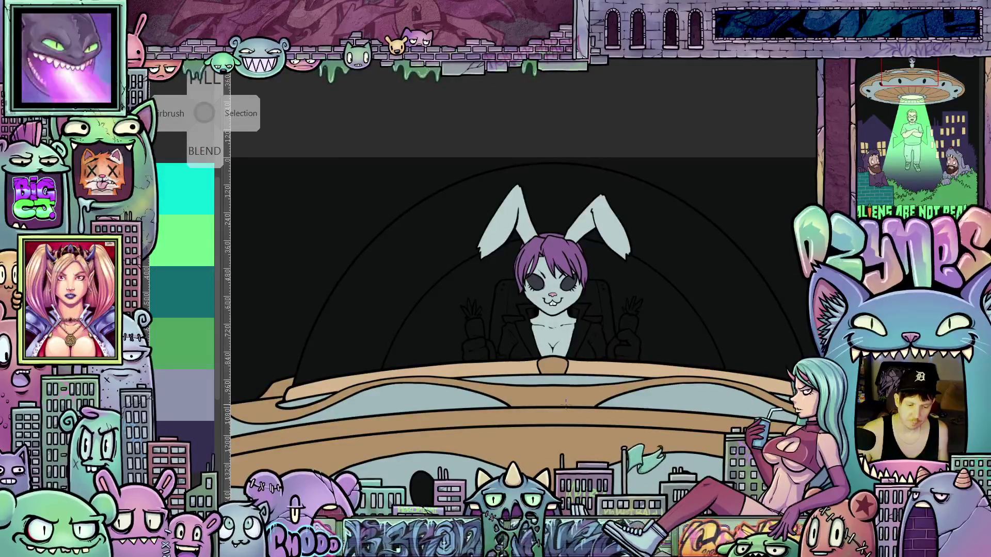
scroll(569, 380, "down", 3)
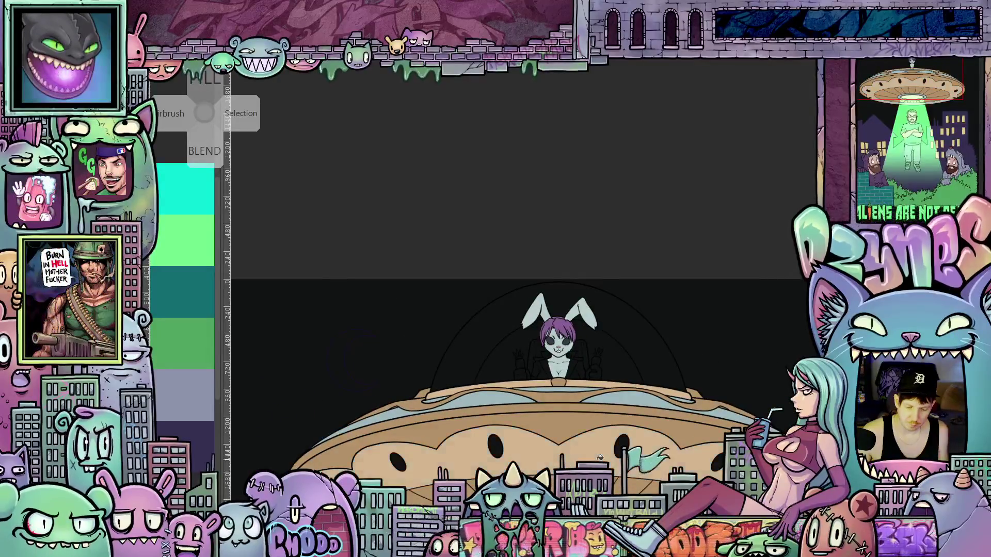
scroll(672, 388, "down", 2)
left_click_drag(672, 394, 664, 400)
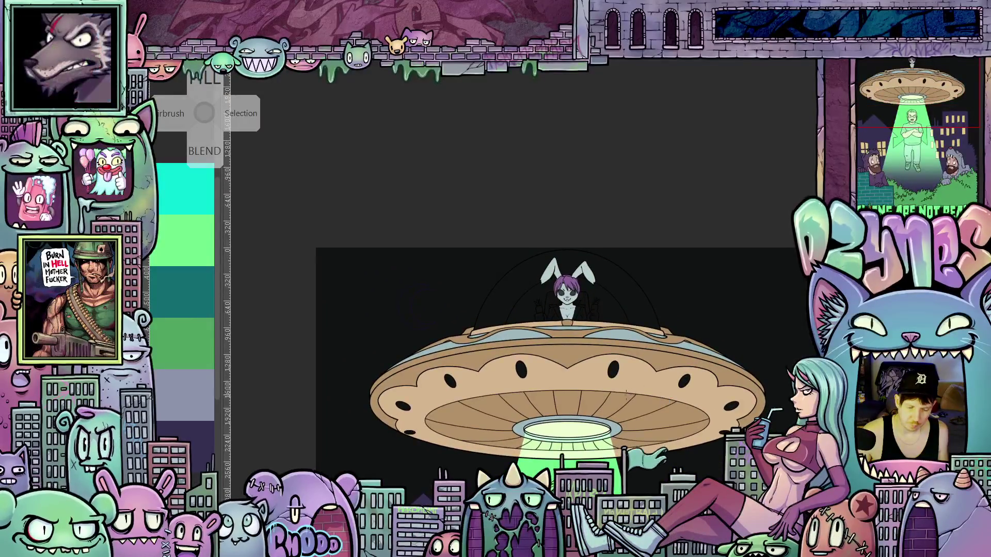
scroll(577, 375, "up", 5)
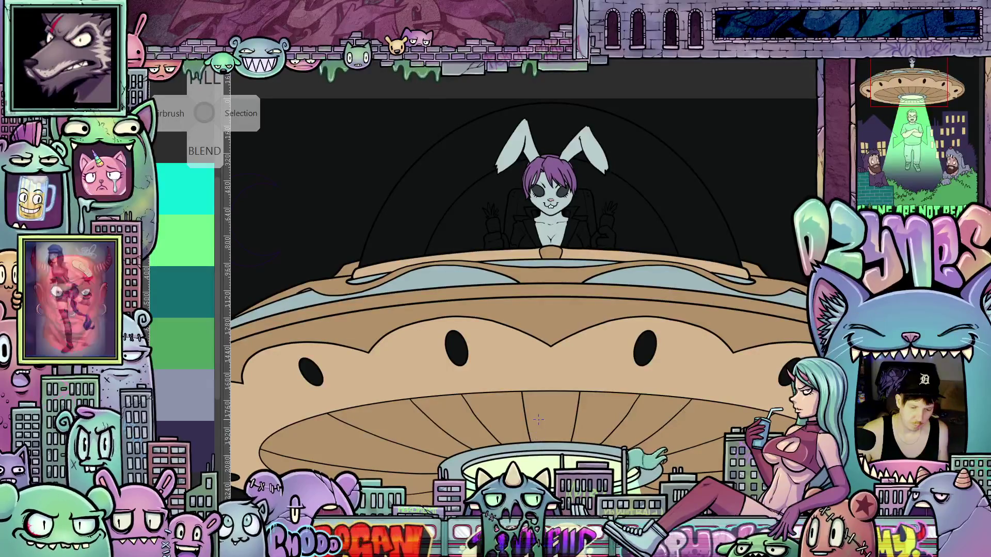
left_click_drag(506, 376, 546, 403)
scroll(546, 404, "down", 1)
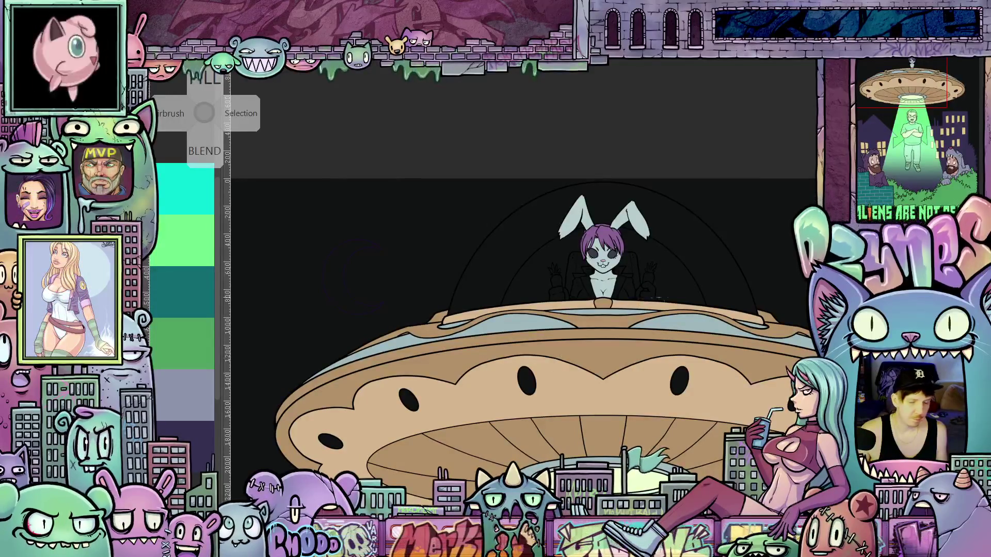
scroll(707, 330, "down", 3)
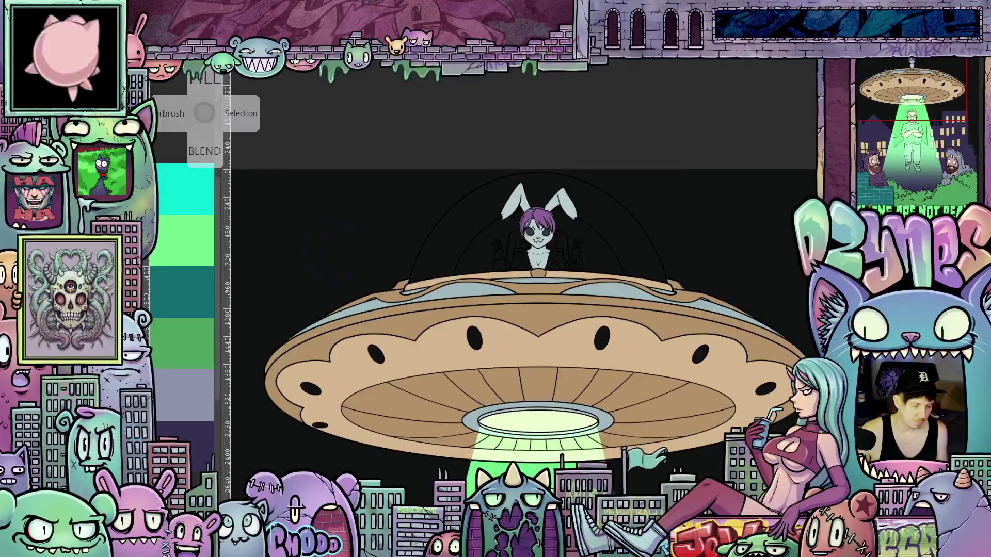
left_click(192, 236)
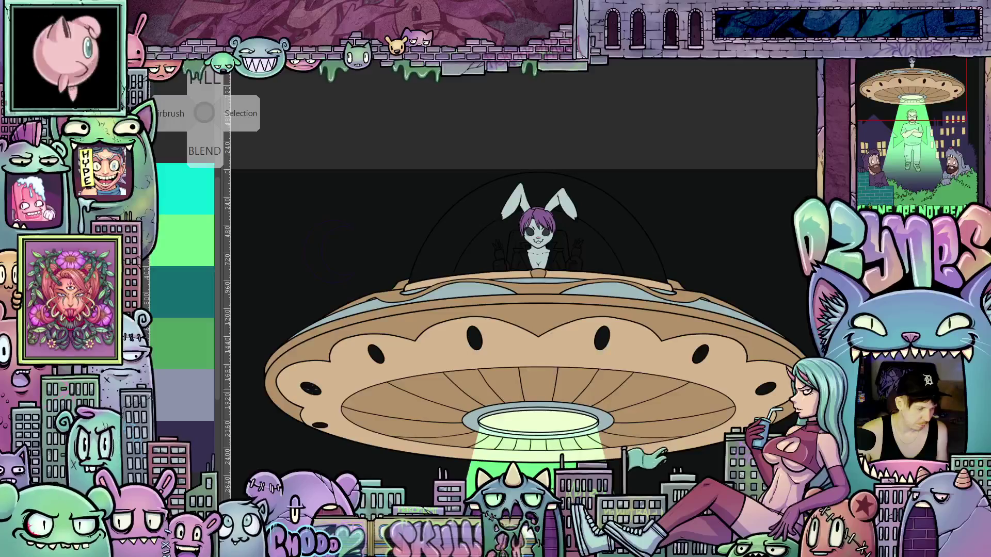
- Fill the six black portholes along the UFO rim with bright green
left_click(310, 389)
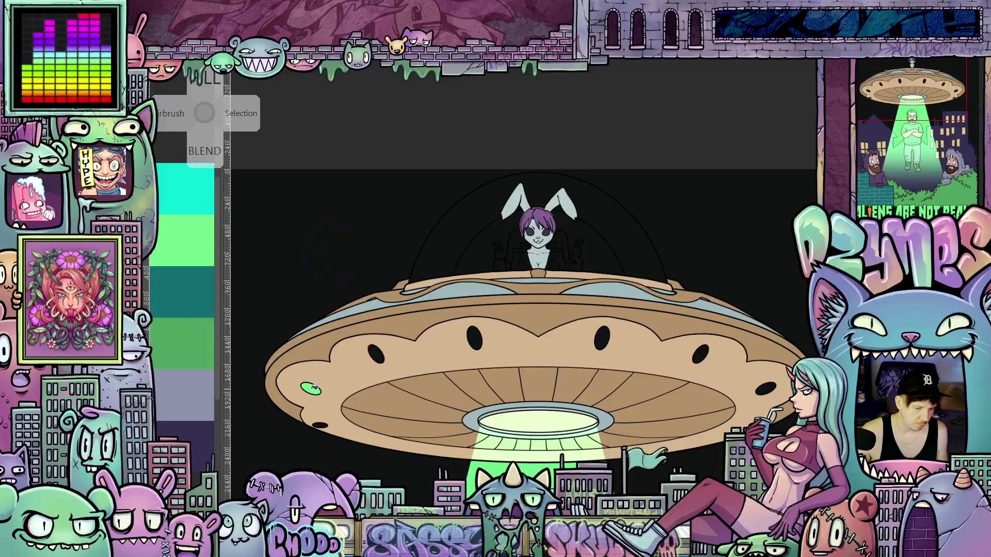
left_click(376, 354)
left_click(479, 335)
left_click(606, 335)
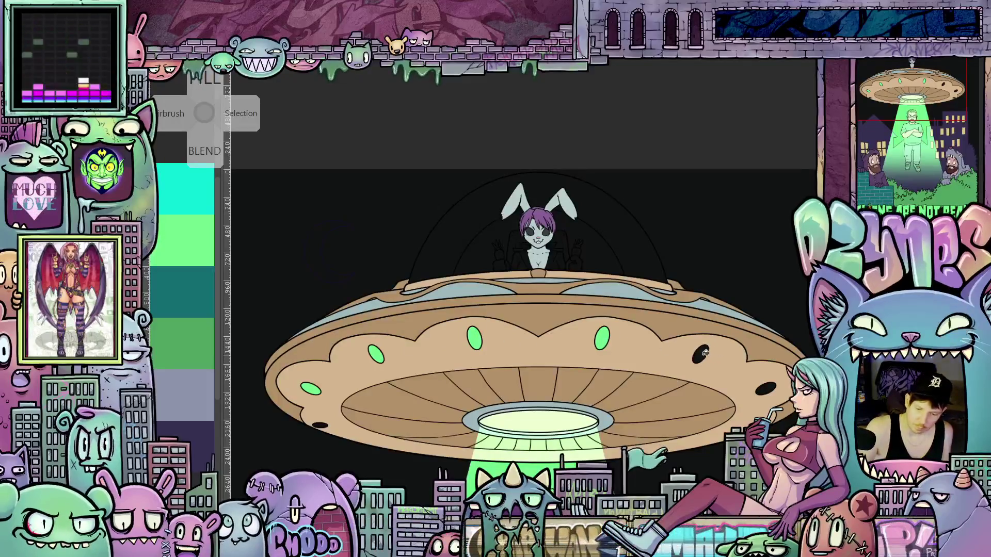
left_click(767, 388)
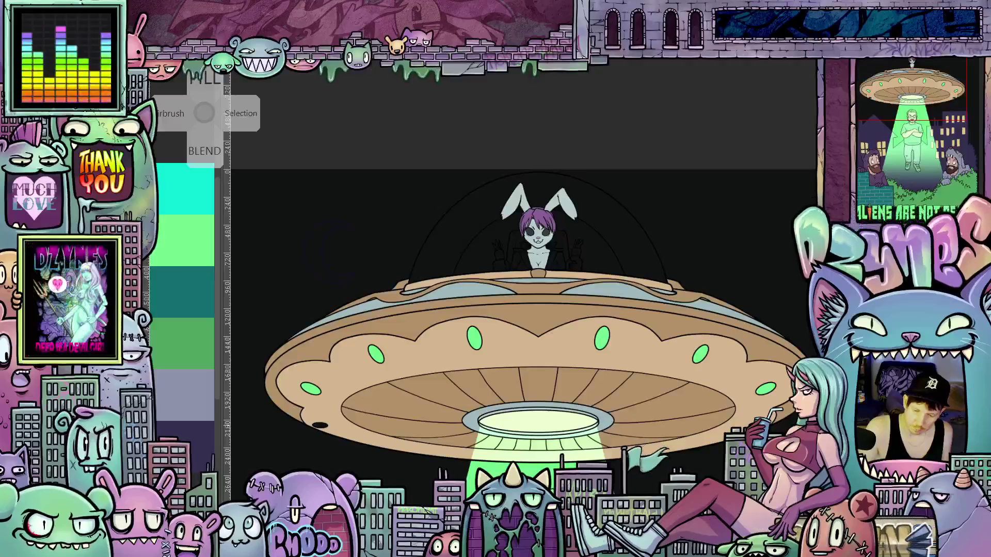
left_click(321, 424)
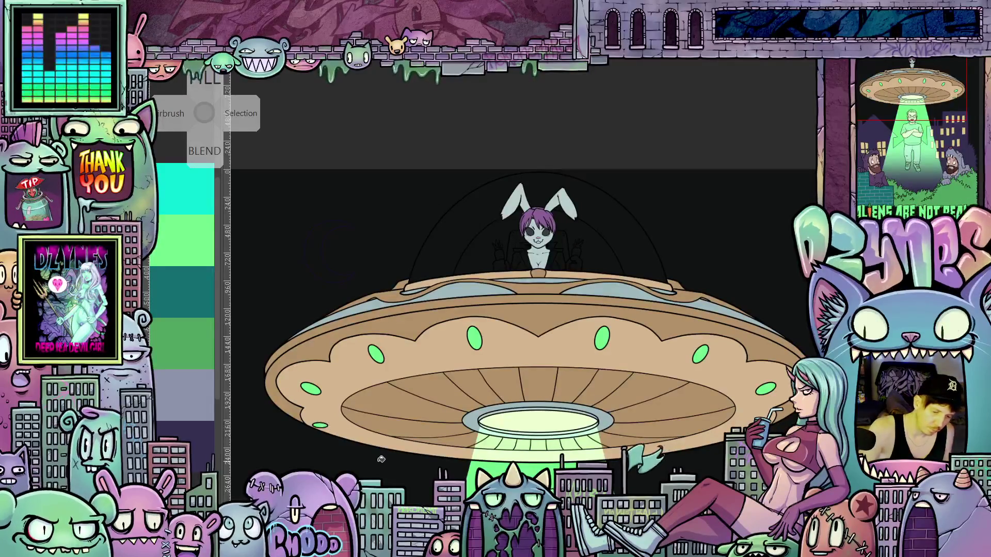
scroll(424, 425, "down", 3)
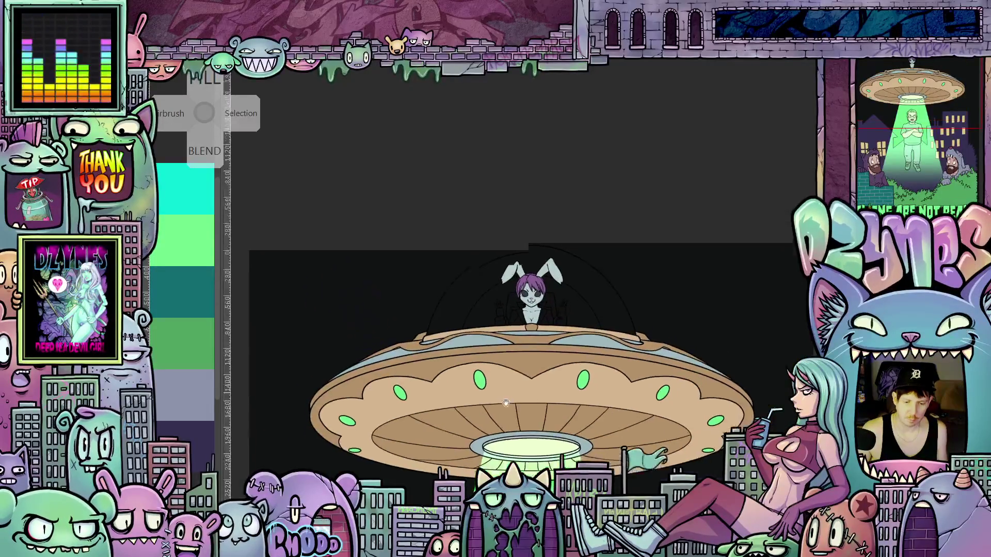
scroll(547, 371, "up", 3)
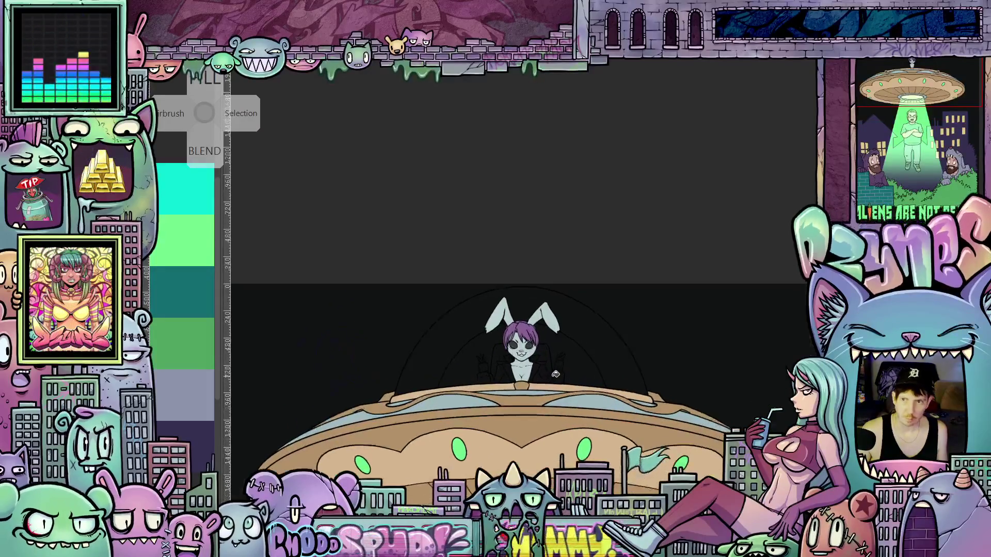
scroll(548, 373, "up", 3)
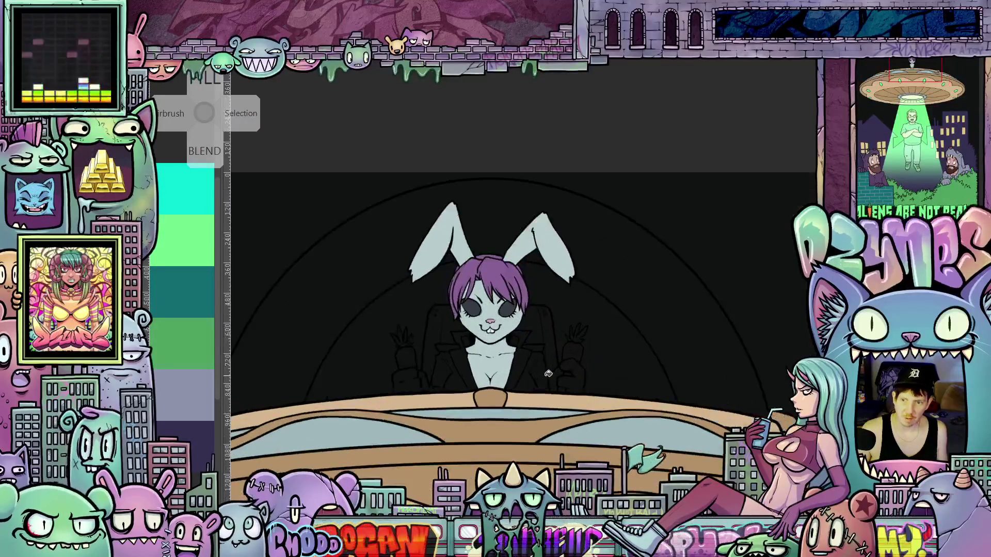
scroll(528, 377, "down", 2)
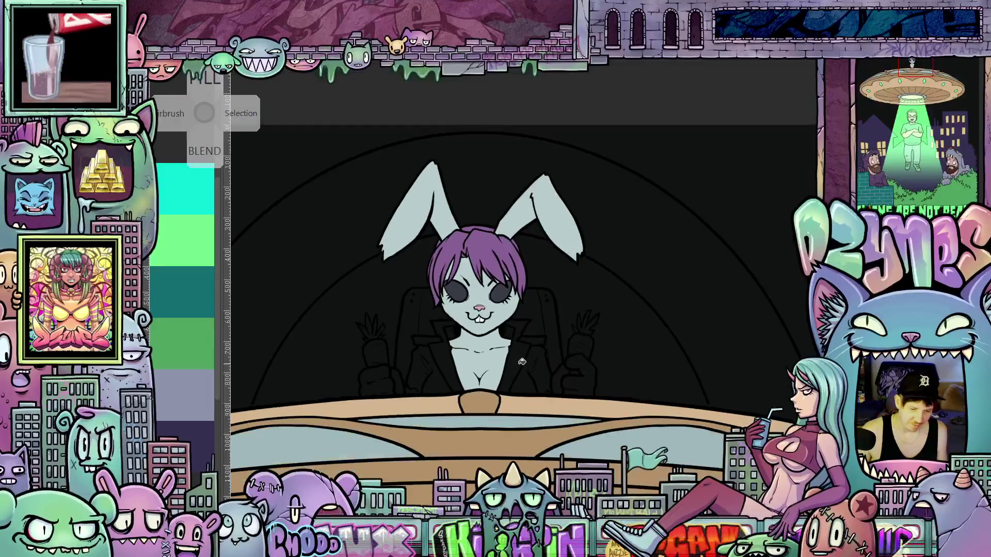
scroll(525, 415, "up", 2)
scroll(549, 377, "up", 2)
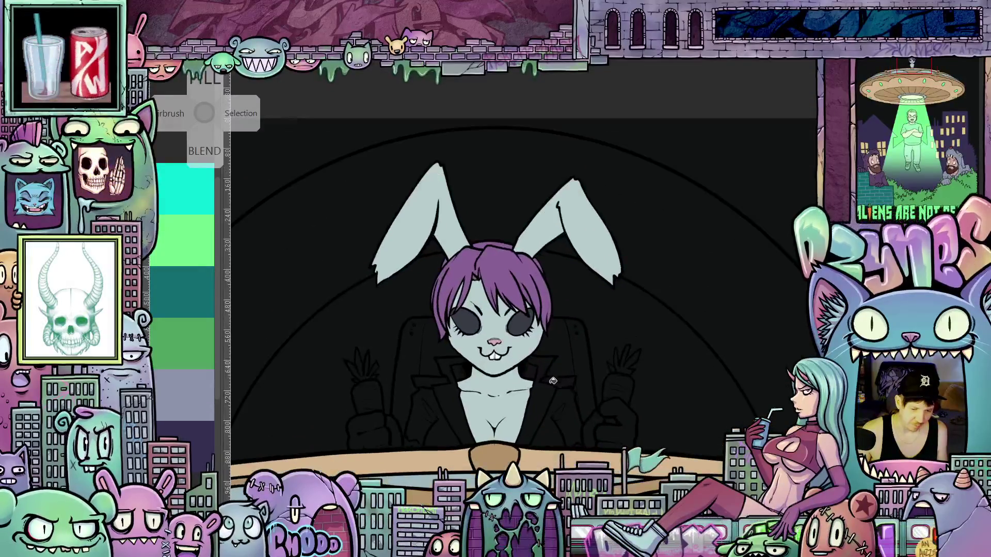
scroll(508, 390, "up", 1)
left_click_drag(512, 384, 585, 307)
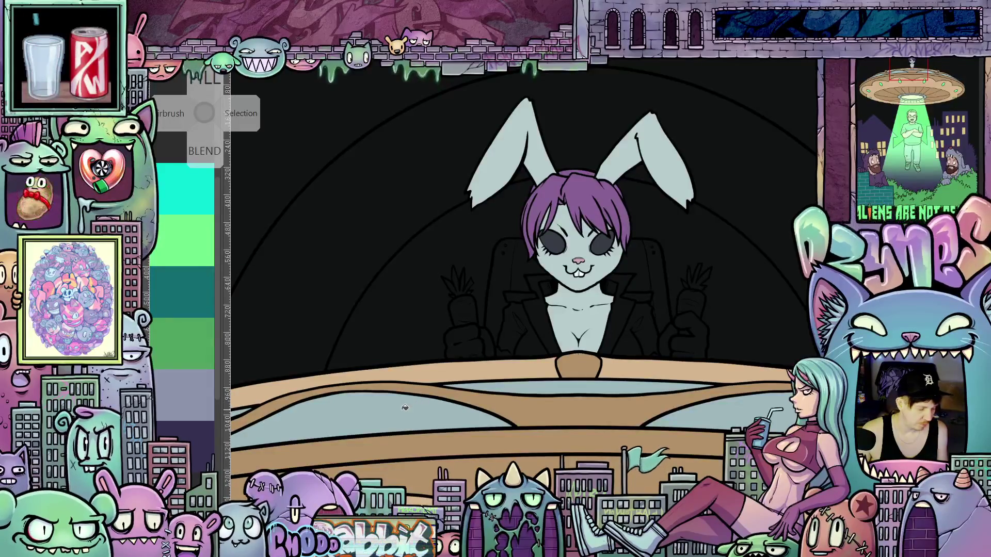
left_click(432, 318)
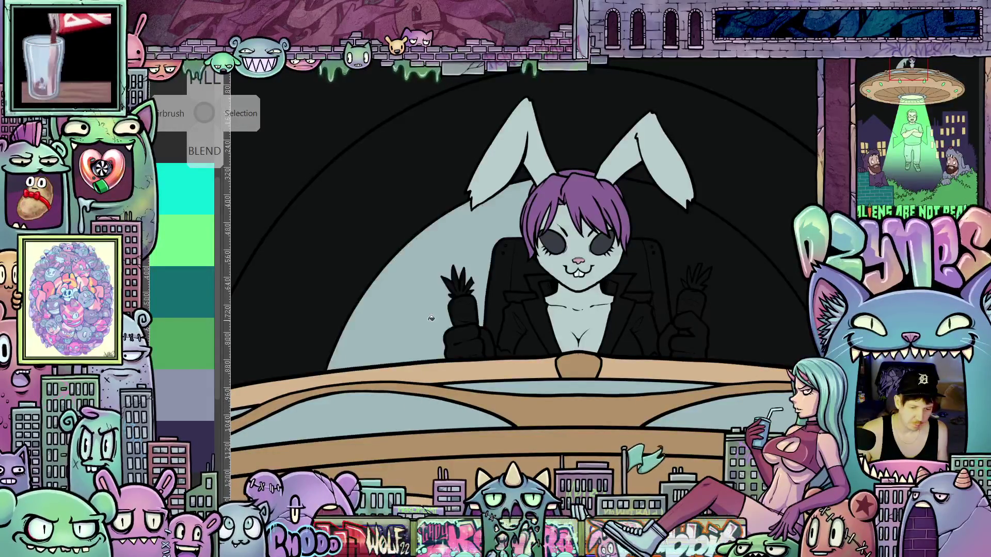
- Fill the dark dome area right of the bunny light grey-blue, then the right jacket lining pink
left_click(721, 292)
scroll(721, 292, "down", 3)
left_click_drag(732, 341, 621, 336)
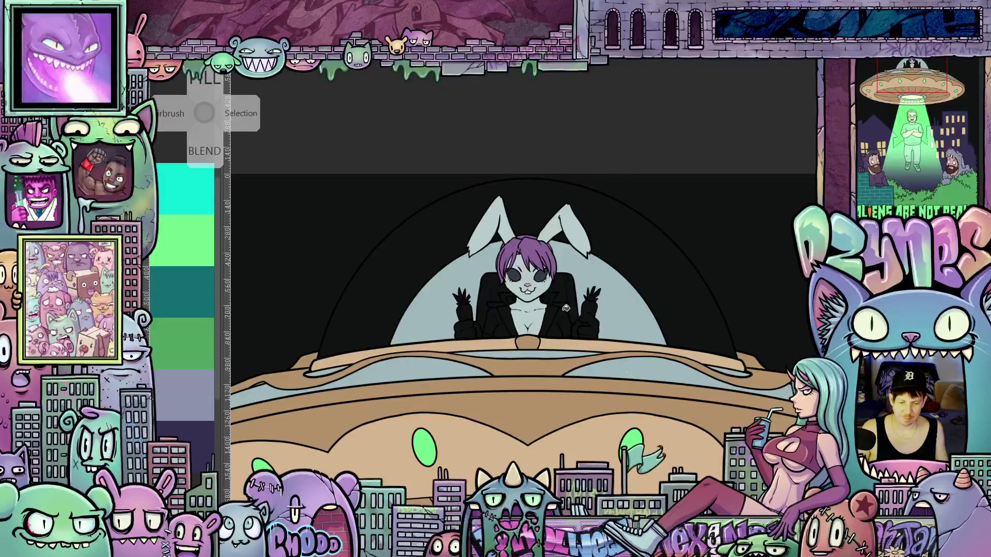
scroll(566, 308, "up", 3)
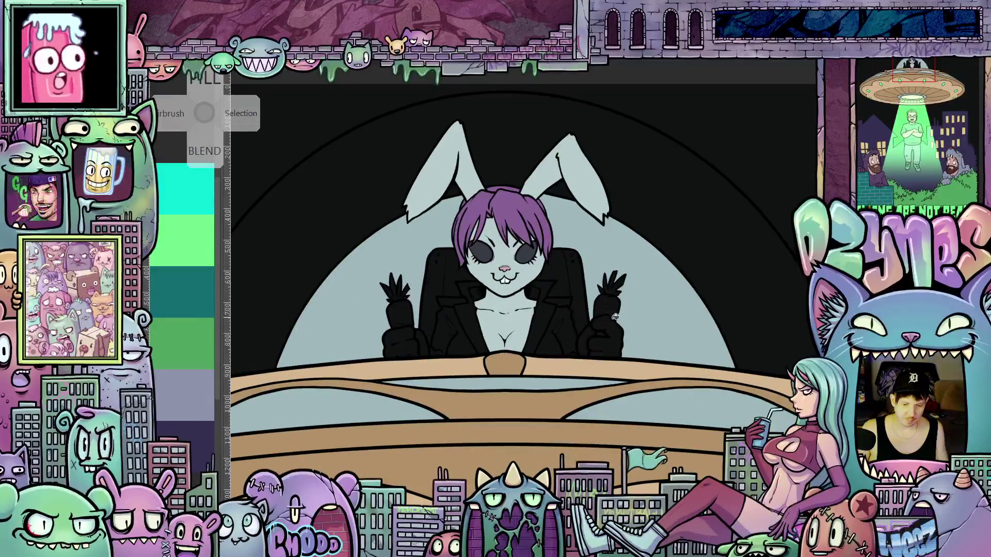
scroll(538, 304, "up", 1)
scroll(485, 312, "up", 1)
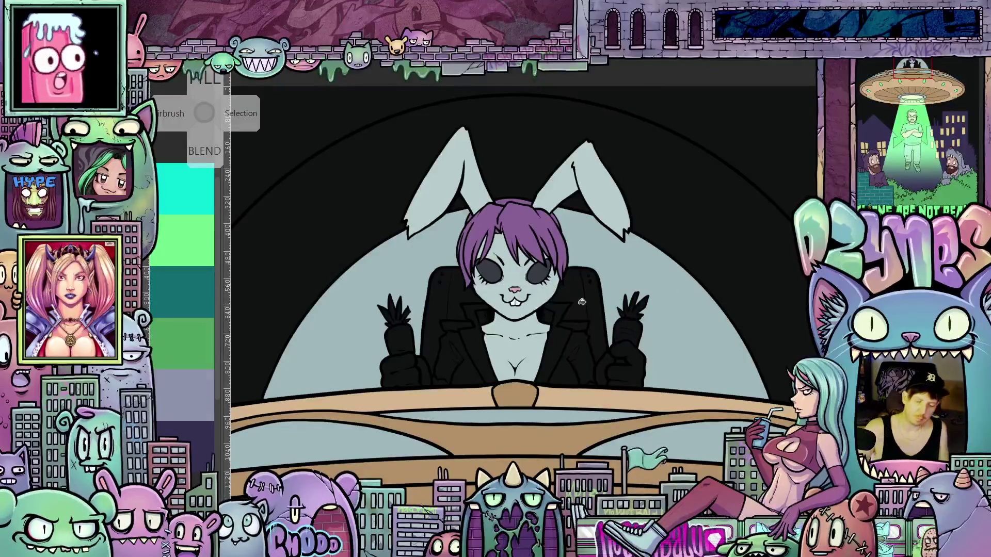
left_click(577, 345)
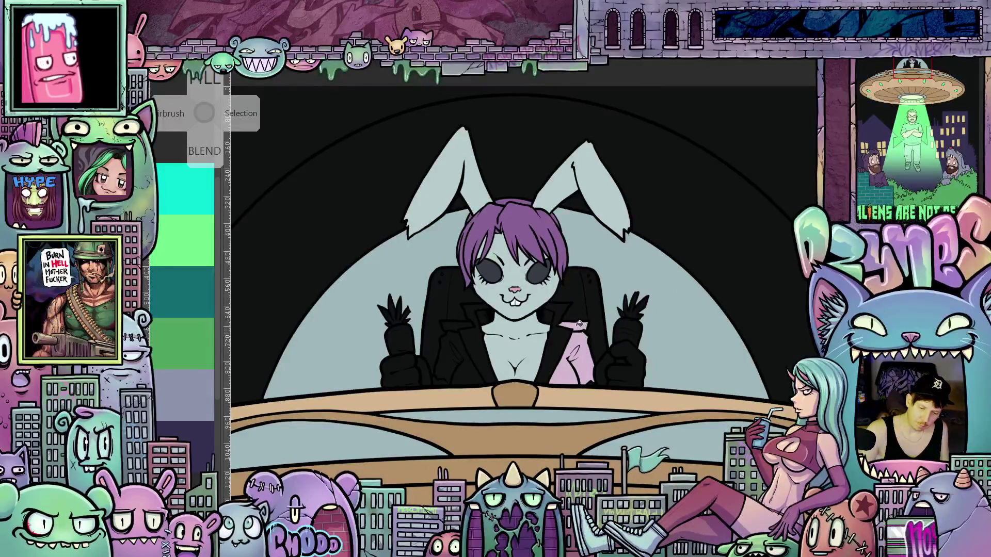
- Fill the left jacket lining pink and colour both carrots orange
left_click(459, 340)
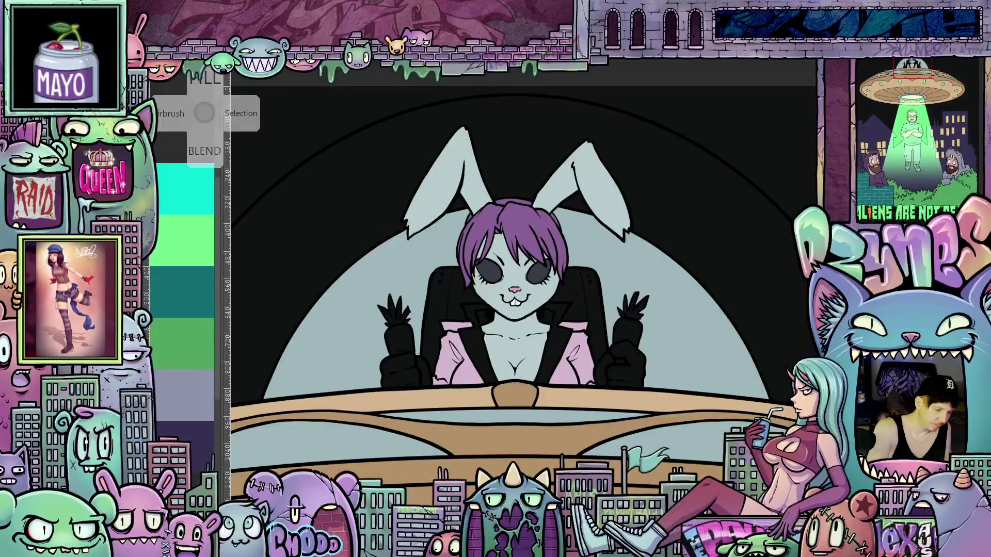
left_click_drag(643, 330, 638, 334)
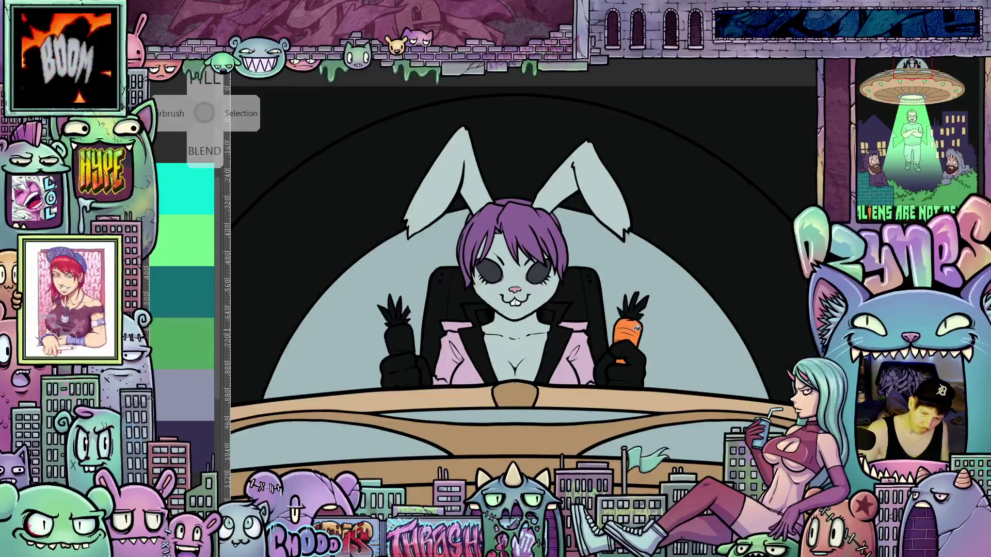
left_click(401, 333)
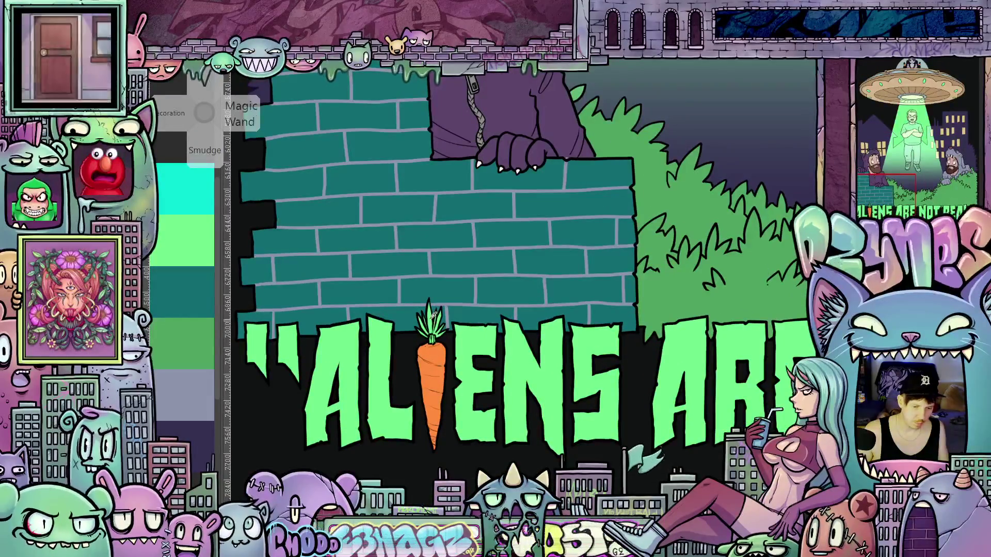
scroll(536, 306, "up", 3)
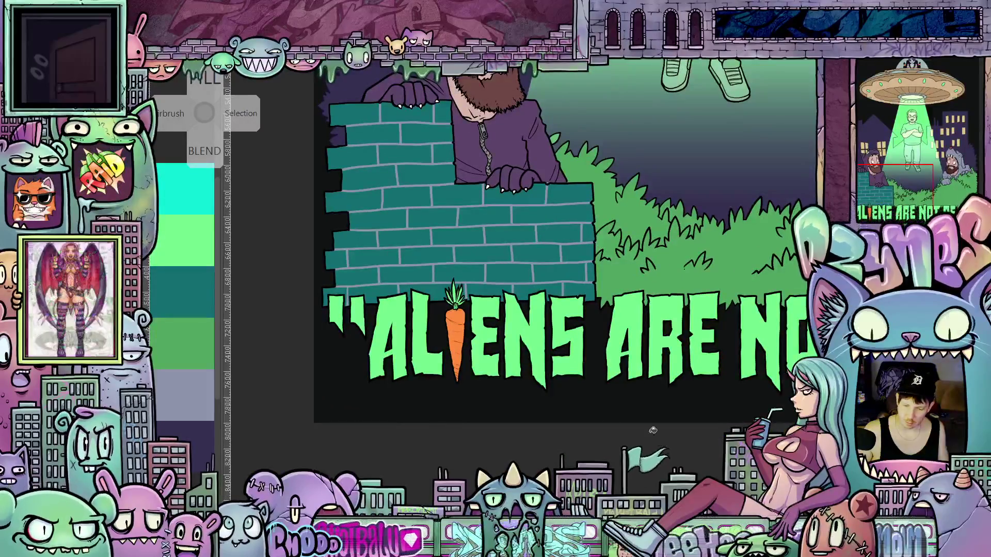
key("shift")
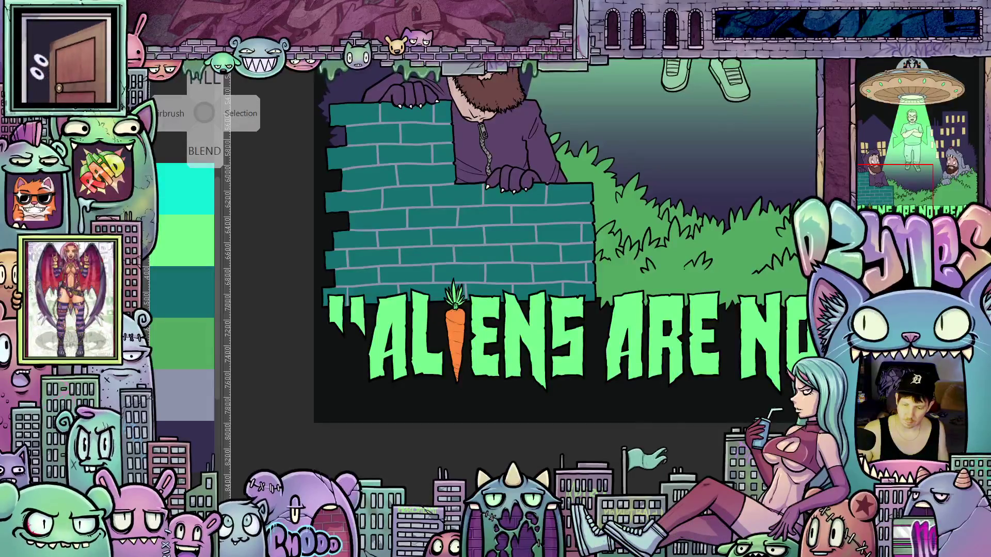
scroll(565, 240, "down", 5)
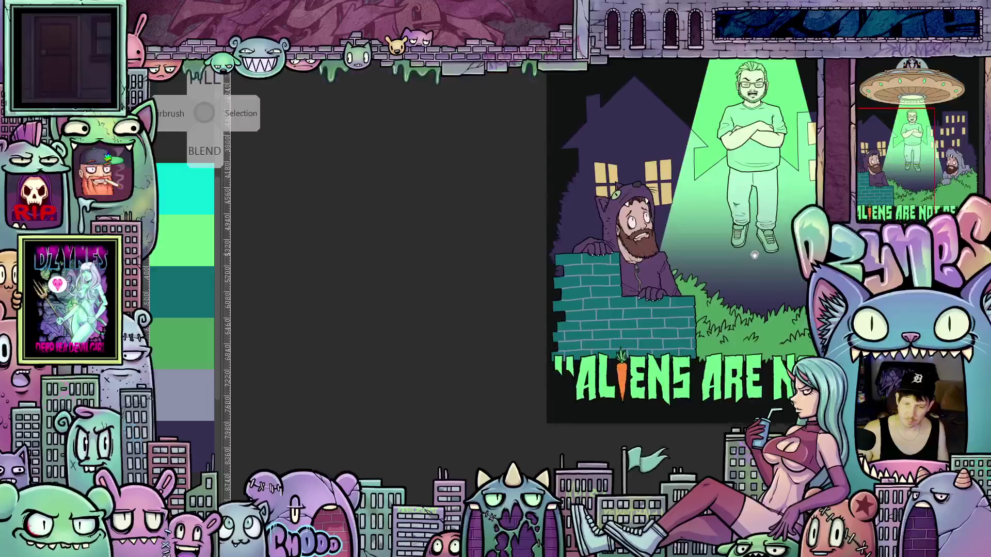
scroll(596, 263, "up", 8)
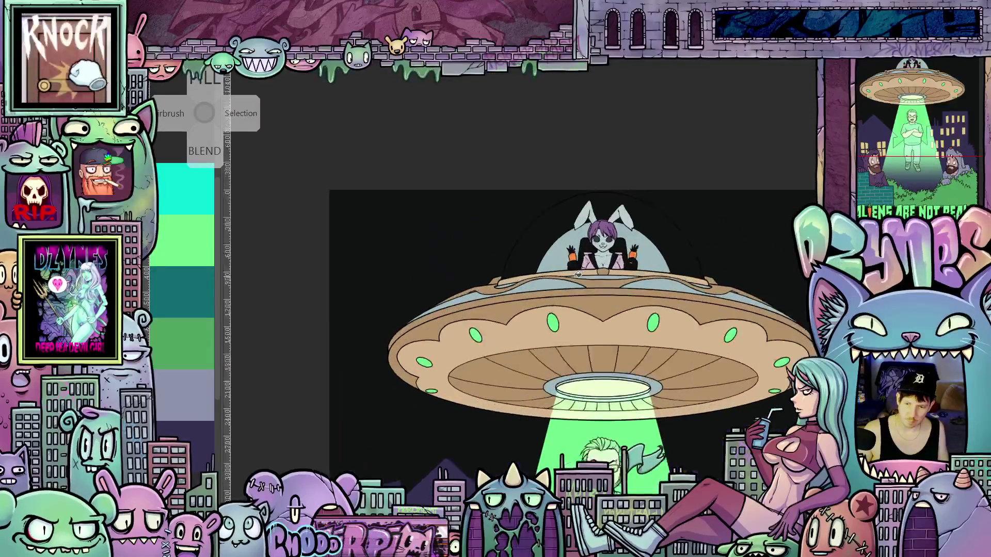
mouse_move(626, 258)
left_mouse_down()
mouse_move(521, 342)
mouse_move(516, 361)
left_mouse_up()
- Zoom in and colour the left carrot's leafy top green
scroll(416, 302, "up", 2)
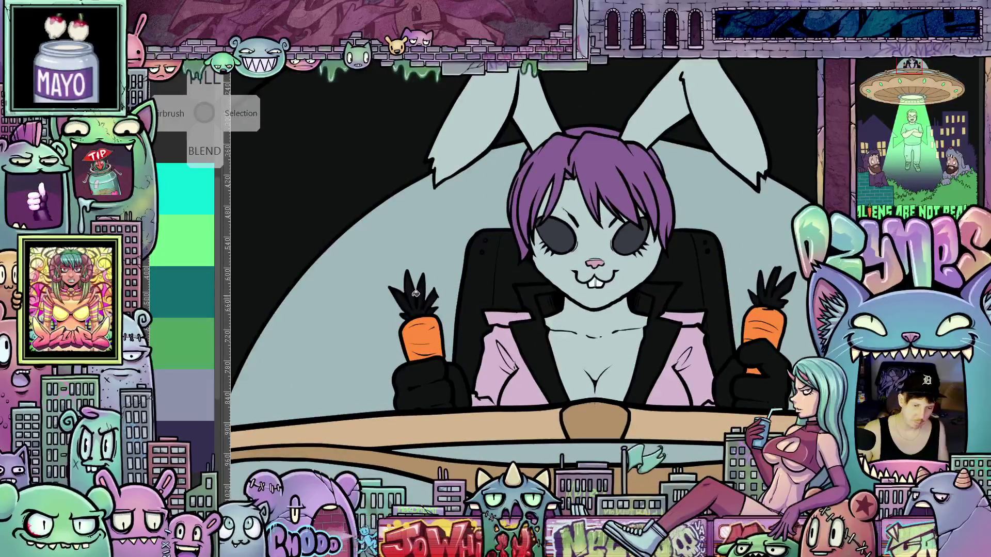
left_click(414, 292)
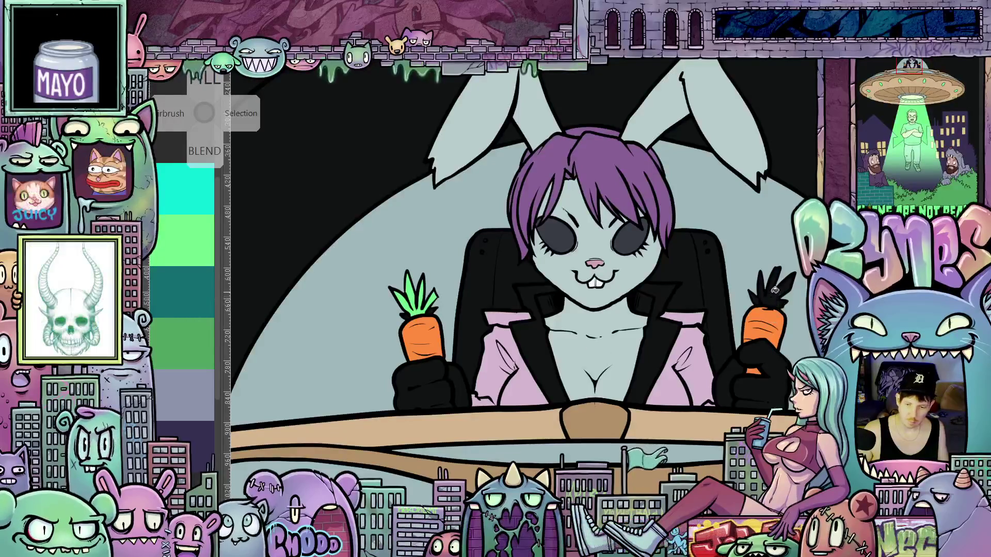
left_click_drag(771, 294, 699, 302)
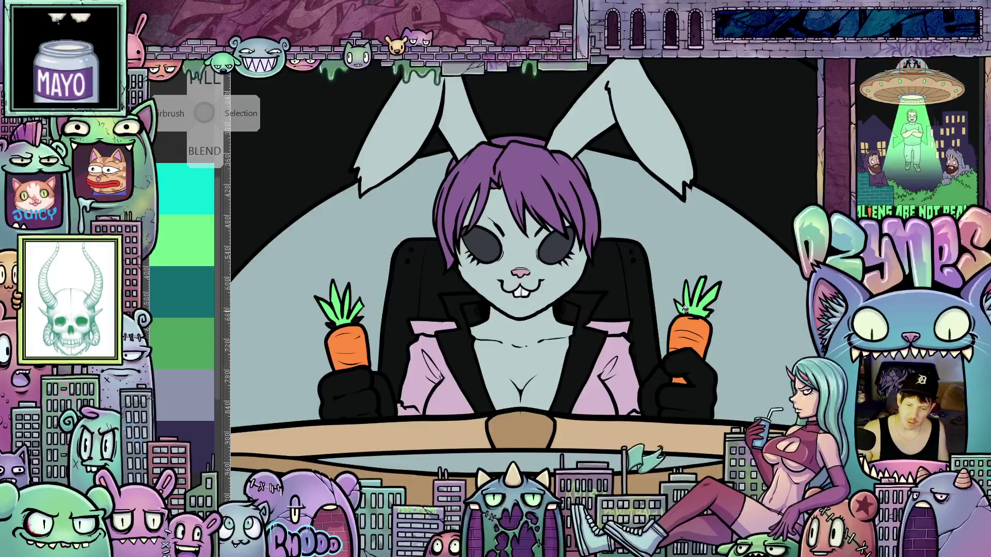
left_click_drag(701, 315, 675, 383)
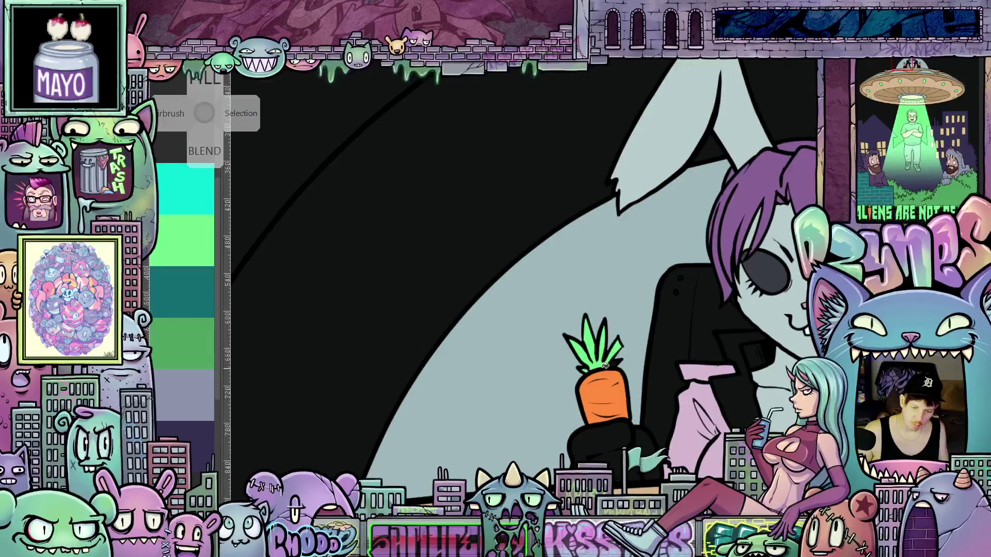
- Reset the view upright on the bunny and fill the right jacket lapel light grey
key("ctrl+0")
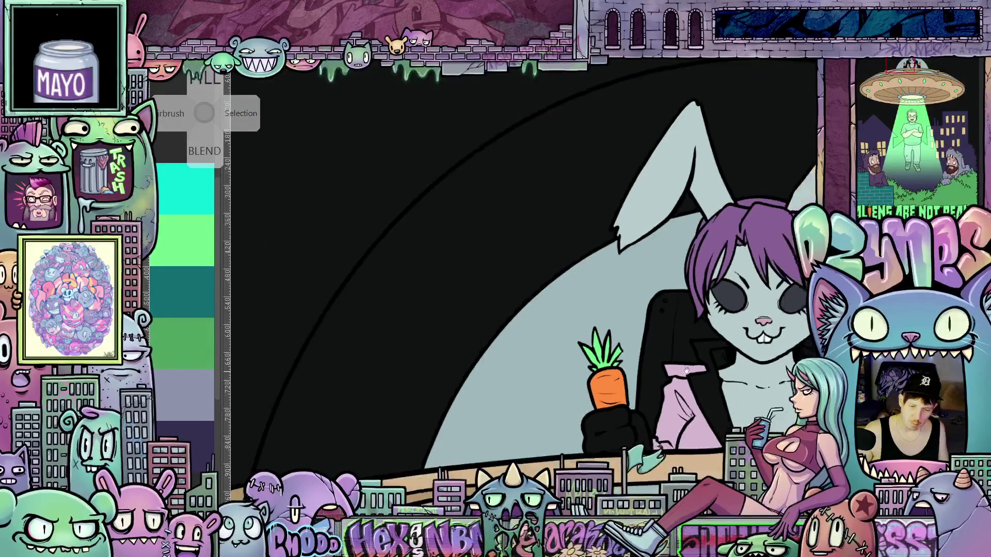
left_click_drag(567, 363, 579, 356)
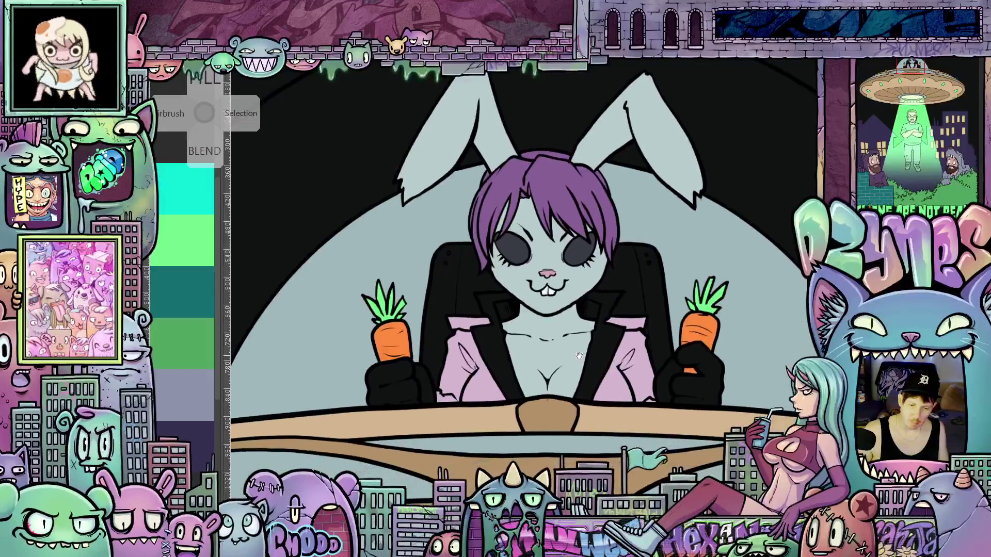
scroll(523, 342, "up", 2)
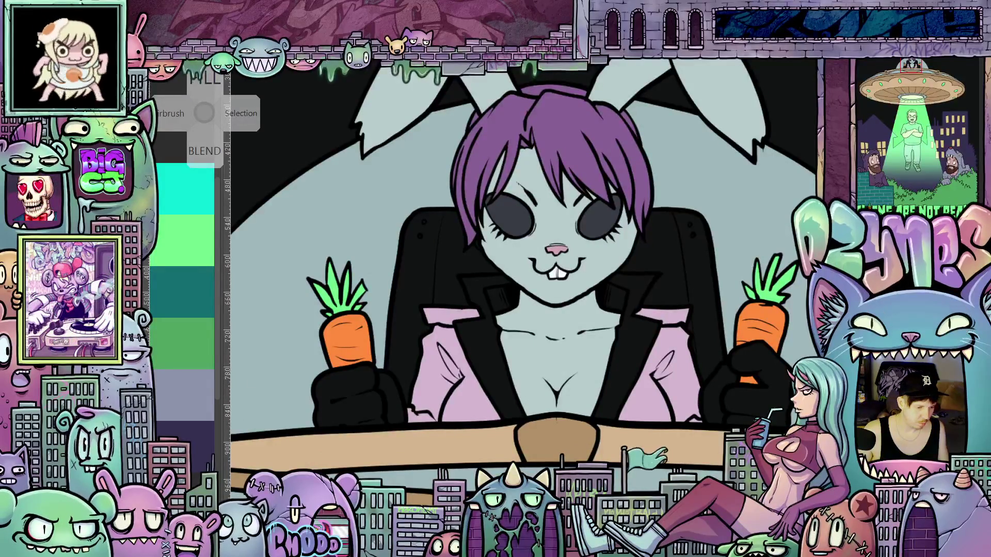
left_click_drag(653, 360, 644, 339)
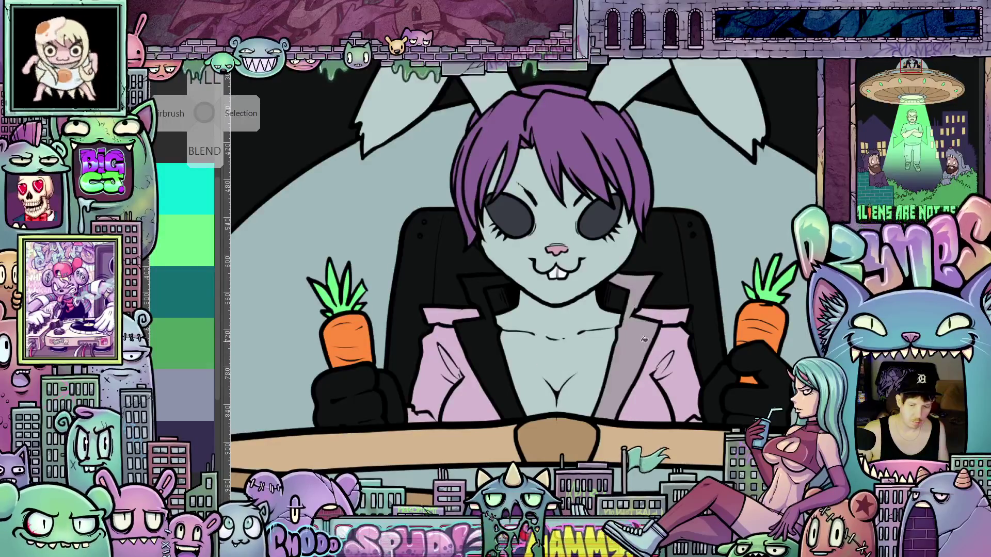
- Fill the left lapel light grey and both of the bunny's gloves grey
left_click(484, 292)
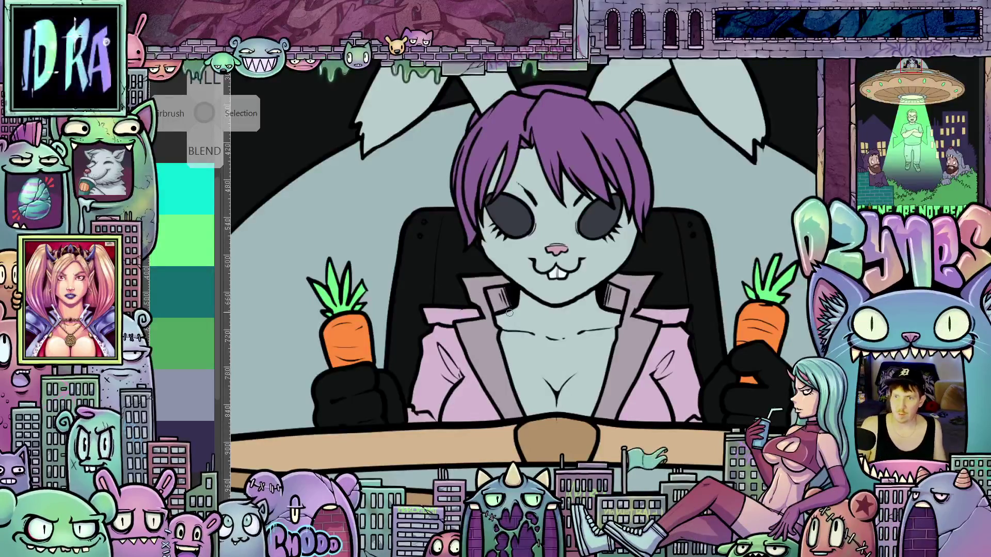
key("ctrl+minus")
key("ctrl+minus")
key("ctrl+minus")
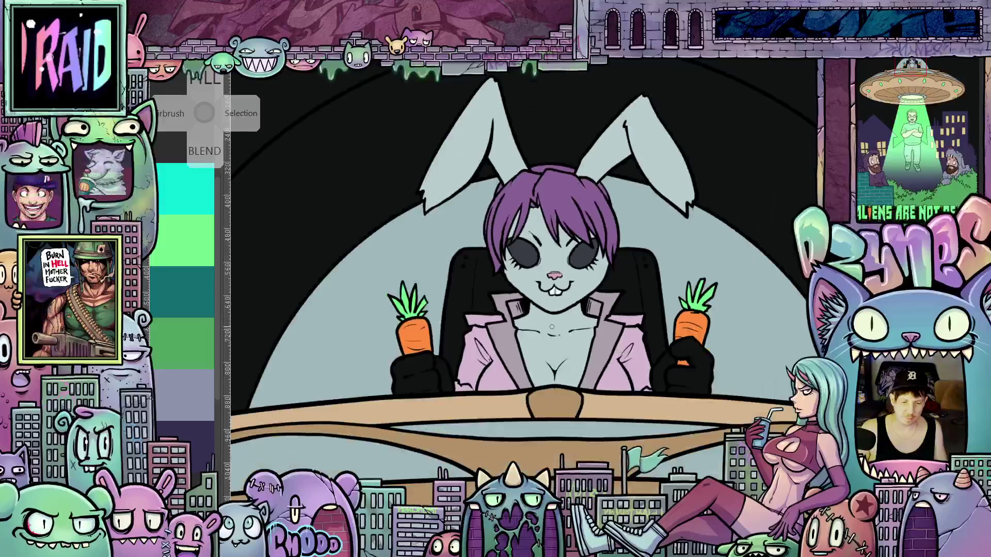
scroll(603, 349, "up", 2)
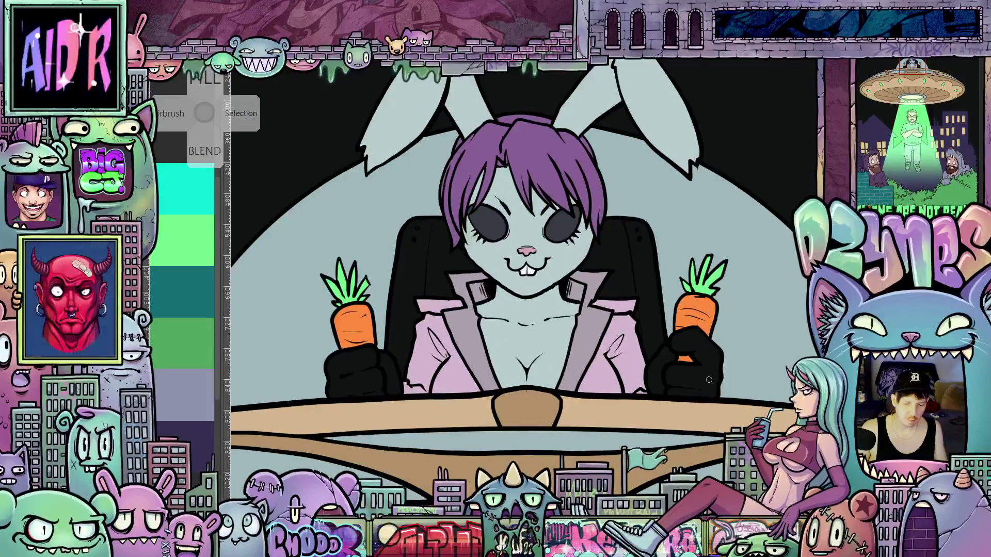
left_click(707, 349)
left_click(664, 359)
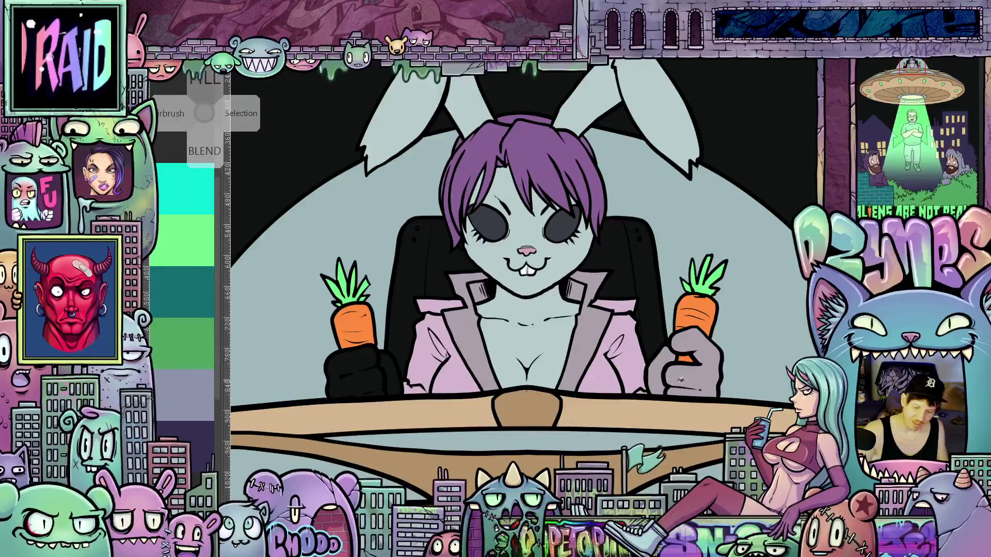
left_click(370, 359)
left_click(383, 372)
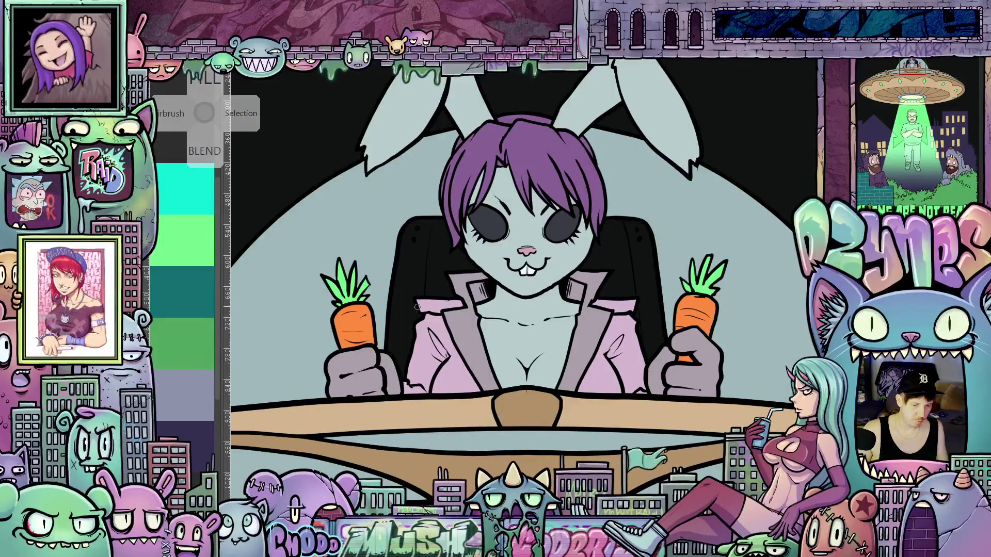
- Fill the four chair-back areas around the bunny's head with a lighter grey
left_click(424, 277)
left_click(441, 266)
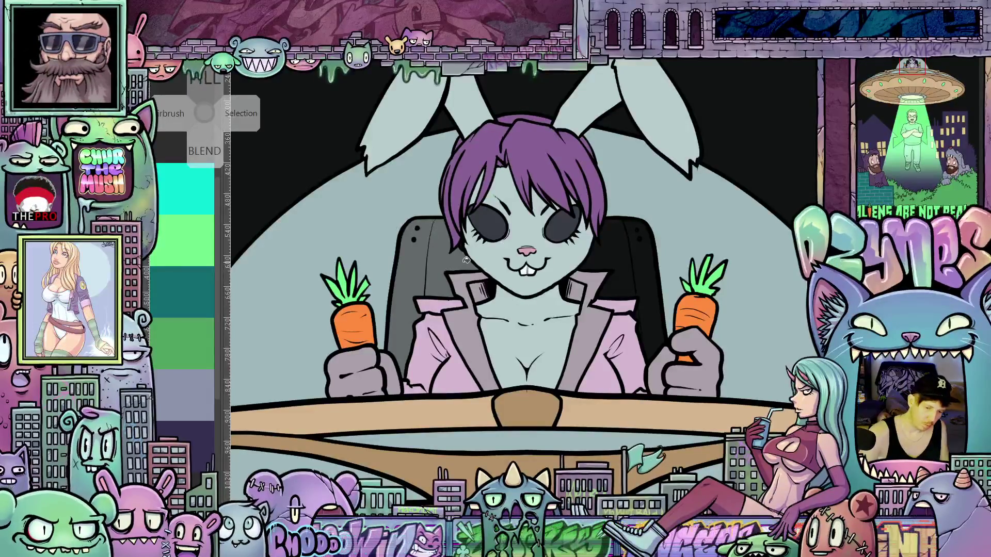
left_click(628, 258)
left_click(652, 274)
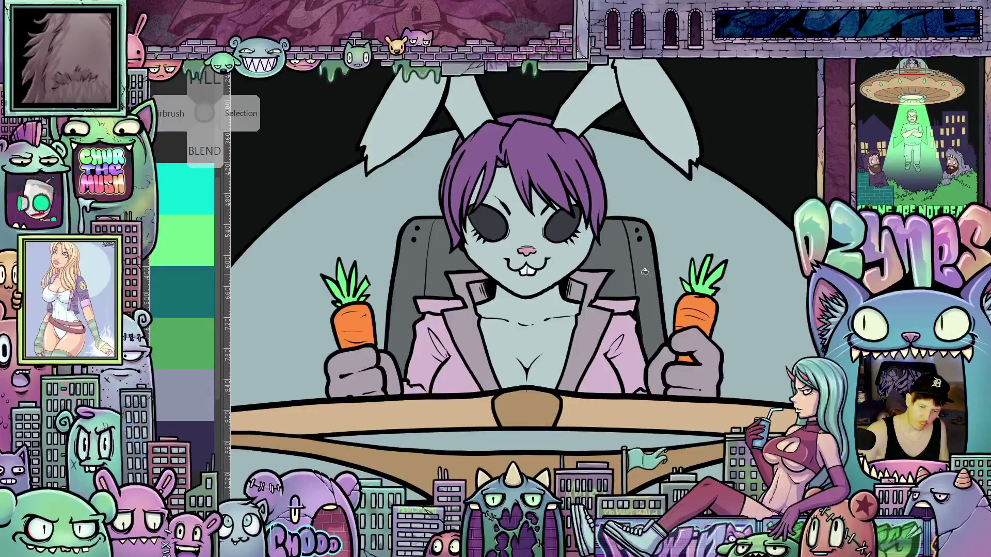
scroll(653, 275, "down", 6)
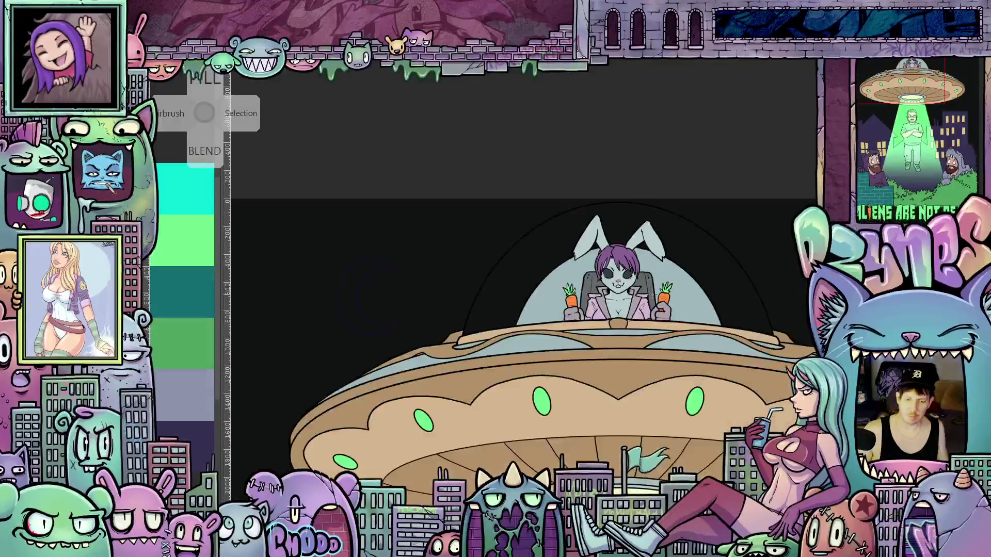
- Recentre on the cockpit and magic-wand select the black area inside the dome
mouse_move(672, 309)
left_mouse_down()
mouse_move(629, 330)
mouse_move(643, 356)
left_mouse_up()
scroll(650, 282, "up", 3)
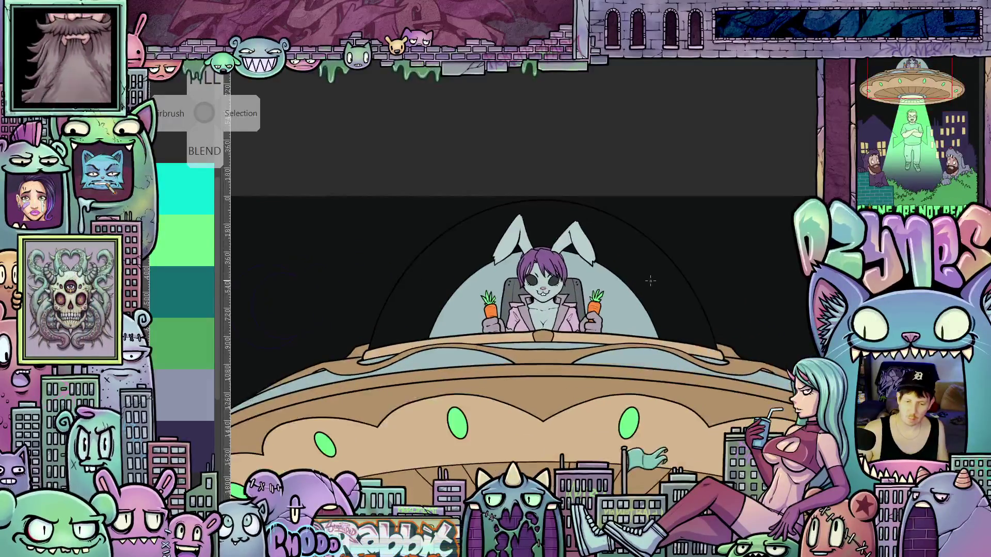
scroll(650, 282, "up", 2)
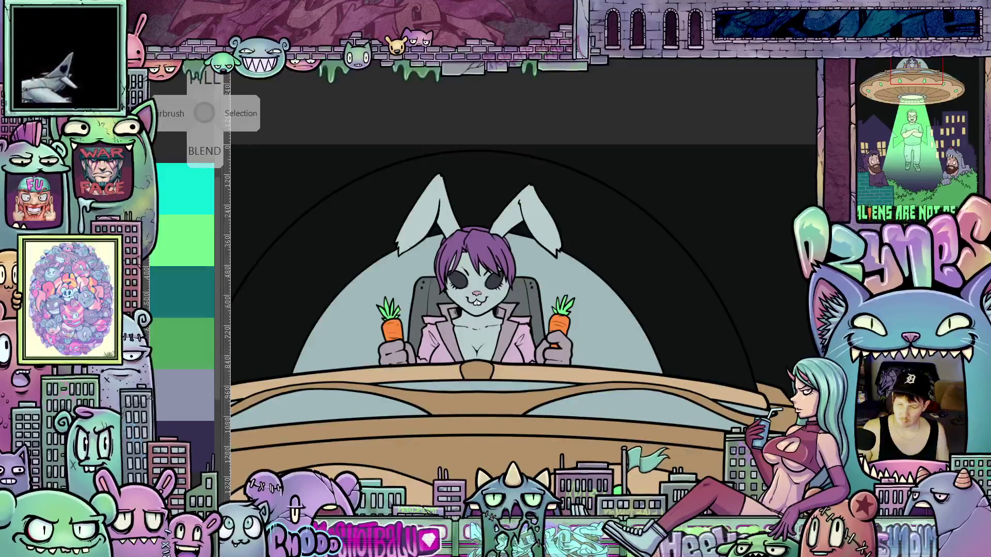
left_click(645, 283)
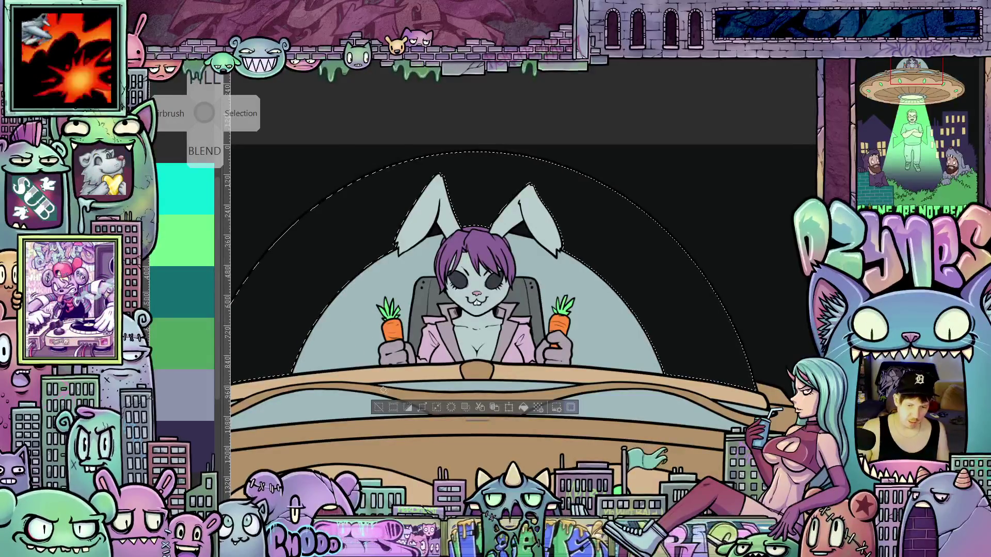
- Lasso the dome's outer edge to add it to the selection
scroll(421, 380, "up", 2)
mouse_move(422, 380)
left_mouse_down()
mouse_move(665, 429)
mouse_move(612, 344)
mouse_move(622, 346)
left_mouse_up()
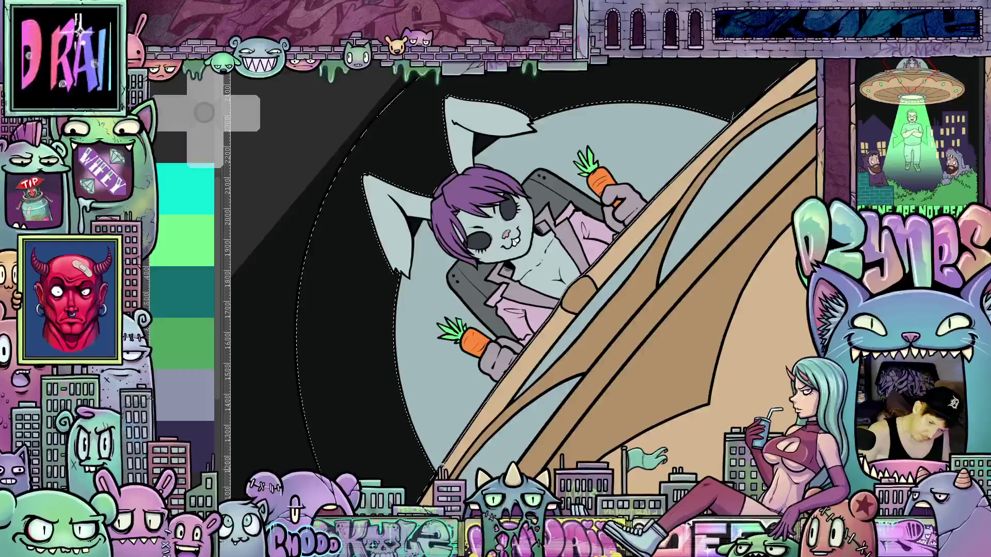
mouse_move(431, 474)
left_mouse_down()
mouse_move(369, 413)
mouse_move(334, 234)
left_mouse_up()
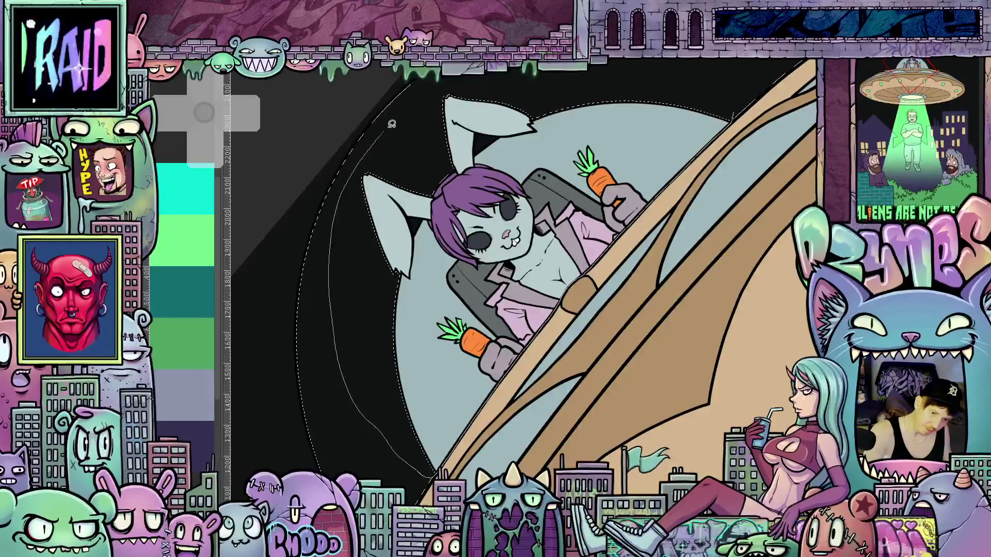
mouse_move(636, 77)
left_mouse_down()
mouse_move(730, 99)
mouse_move(738, 113)
left_mouse_up()
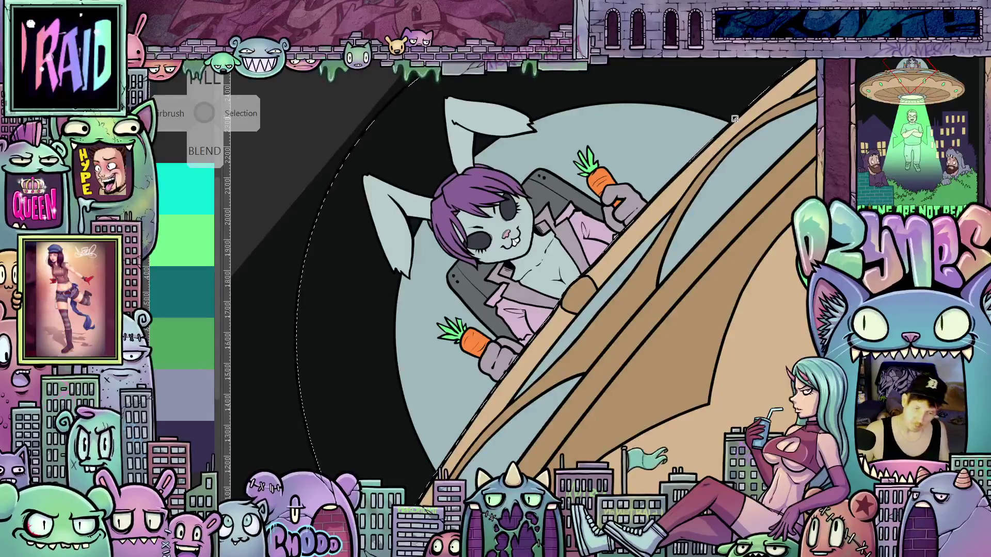
- Rotate the view so the UFO sits level and fill the dome selection flat green
scroll(735, 119, "down", 5)
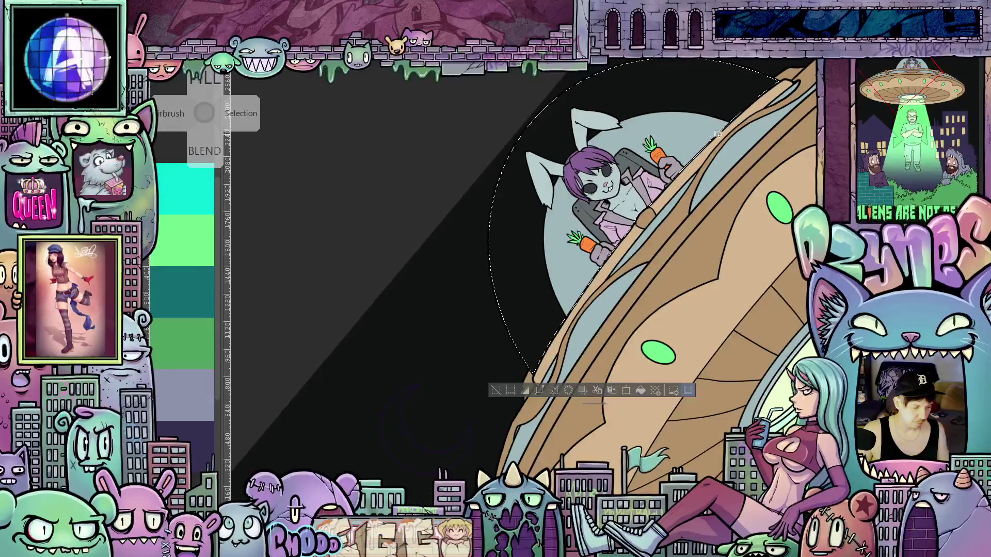
mouse_move(694, 142)
left_mouse_down()
mouse_move(717, 181)
mouse_move(740, 284)
mouse_move(726, 329)
mouse_move(732, 258)
mouse_move(582, 248)
mouse_move(626, 216)
mouse_move(623, 205)
left_mouse_up()
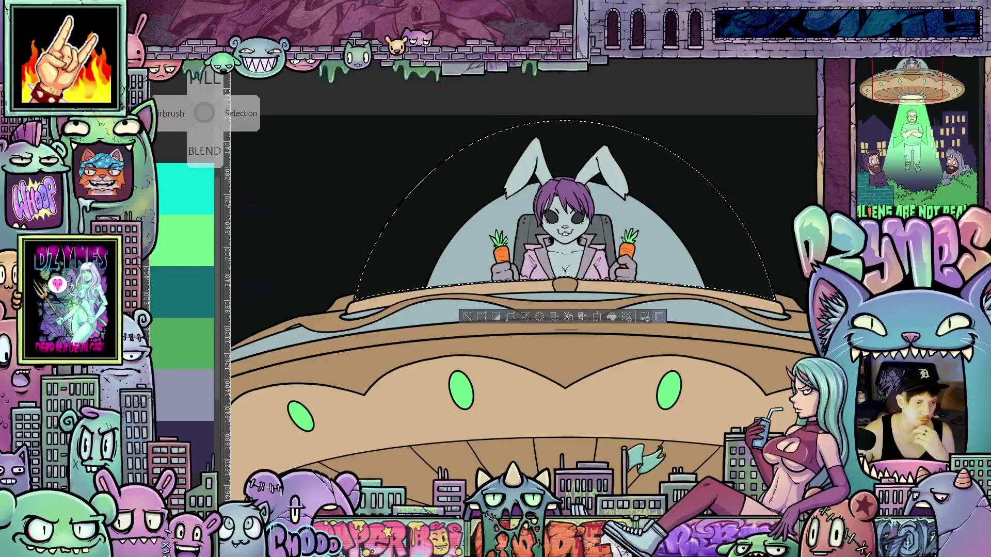
key("Tab")
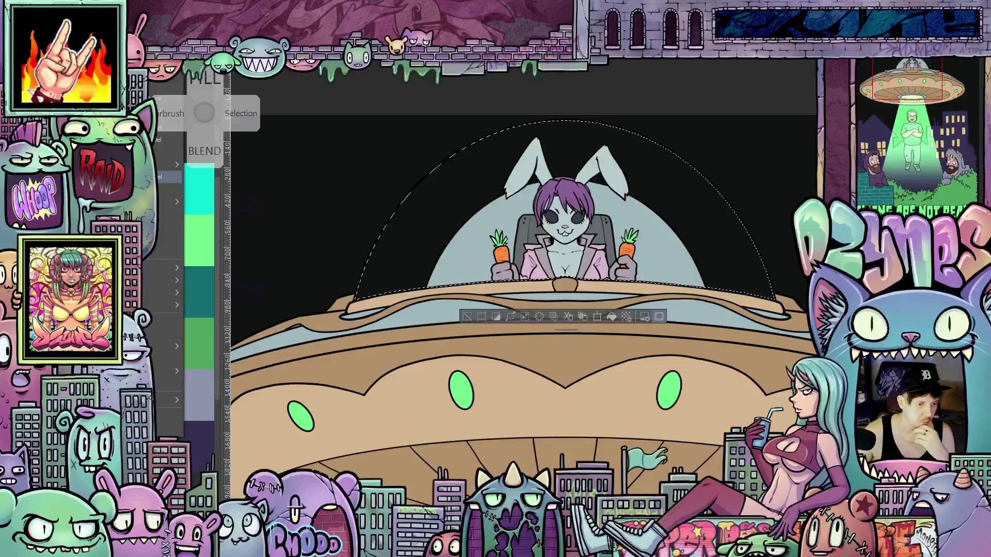
key("alt+BackSpace")
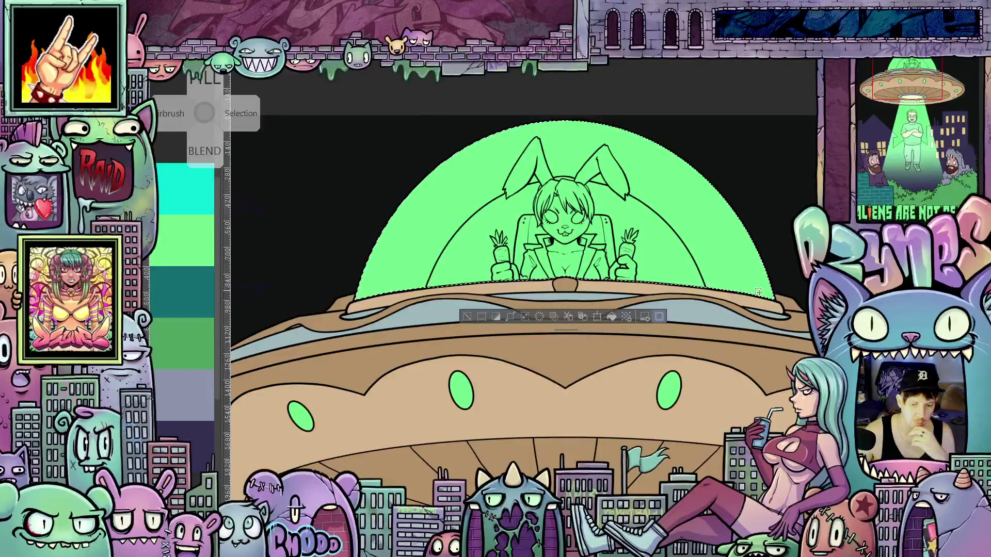
- Recentre the UFO, then deselect and reselect the green dome area
scroll(758, 292, "down", 1)
scroll(733, 298, "down", 1)
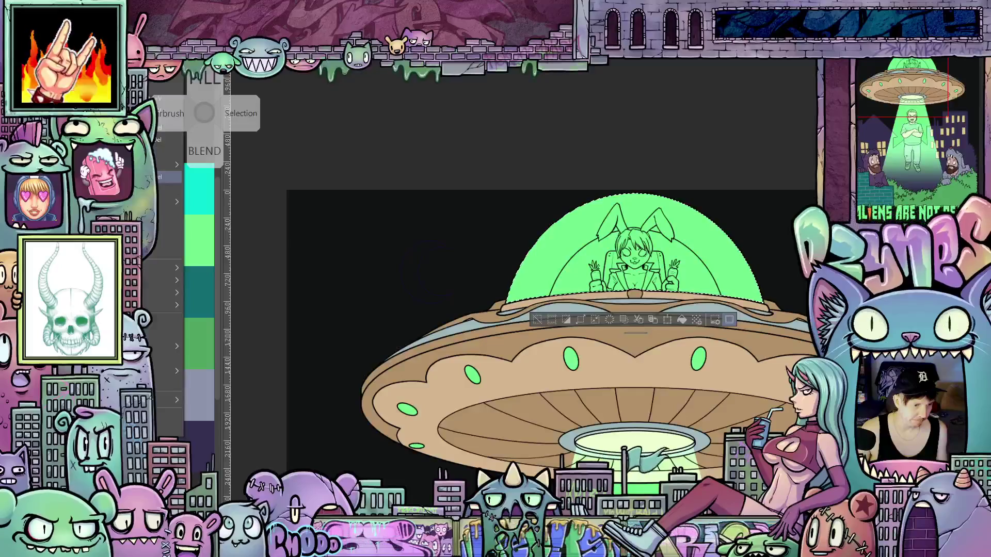
scroll(772, 250, "up", 2)
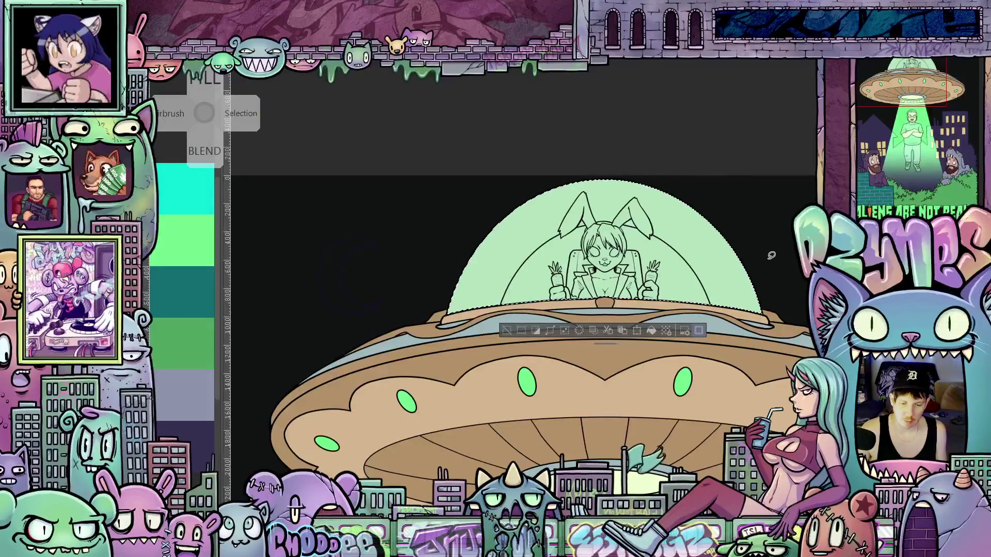
mouse_move(765, 247)
left_mouse_down()
mouse_move(692, 192)
mouse_move(712, 188)
mouse_move(717, 249)
mouse_move(698, 223)
mouse_move(718, 268)
mouse_move(708, 225)
left_mouse_up()
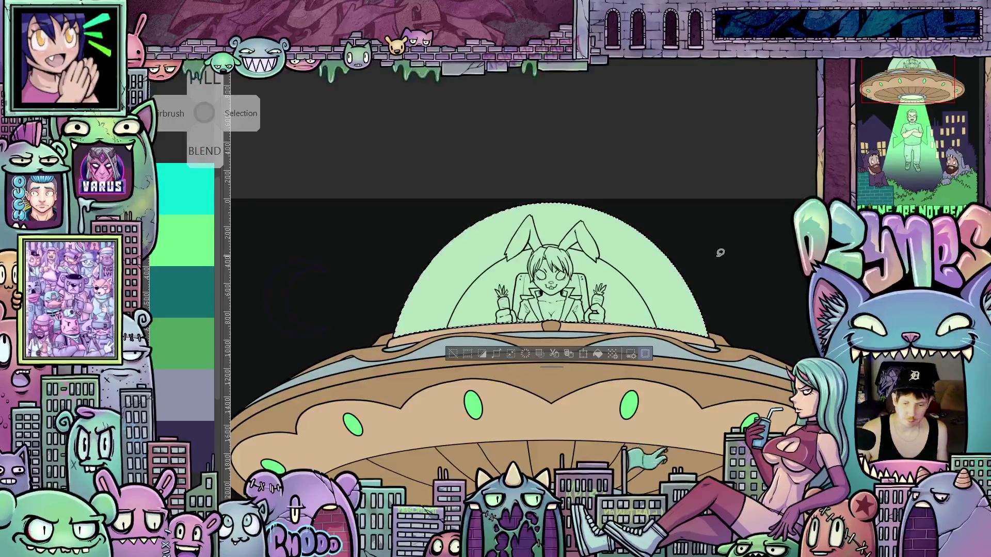
scroll(713, 250, "up", 1)
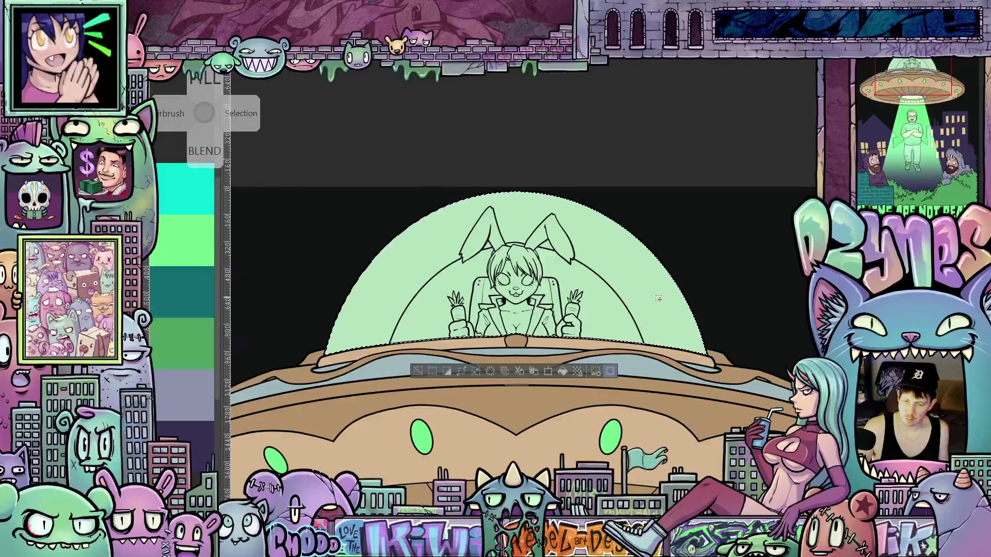
key("ctrl+d")
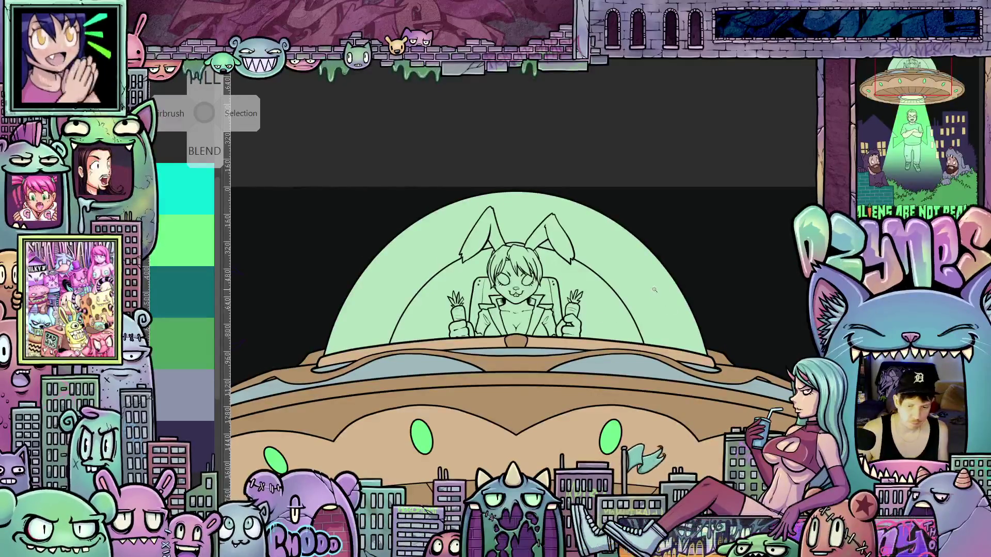
left_click(654, 290)
- Clear the outer dome band and refill it with pale mint green
scroll(487, 274, "up", 3)
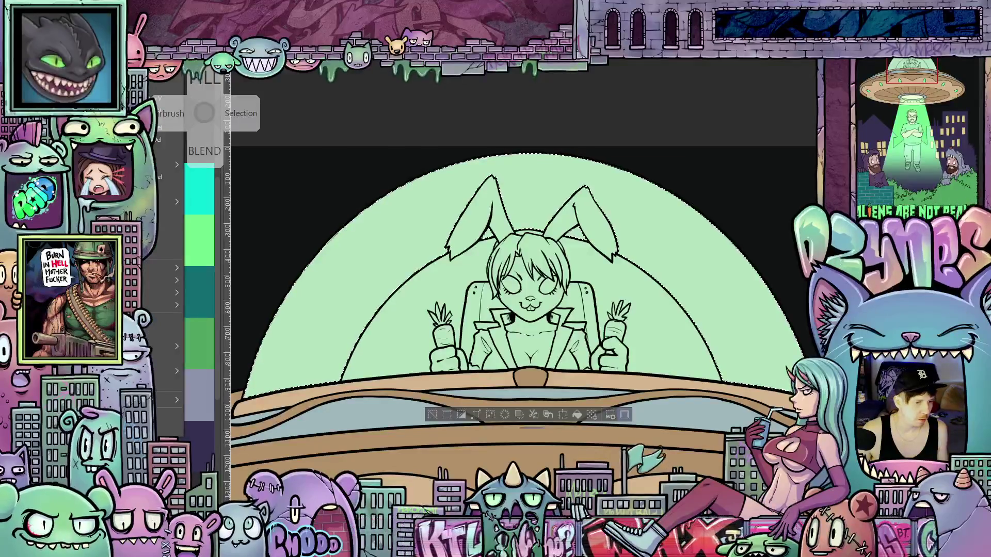
key("Delete")
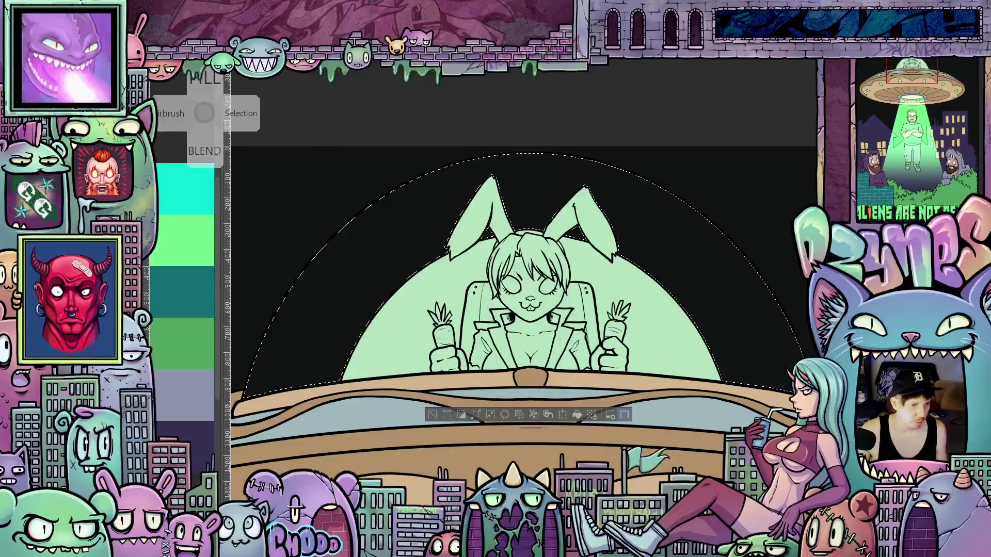
key("Tab")
key("ctrl+z")
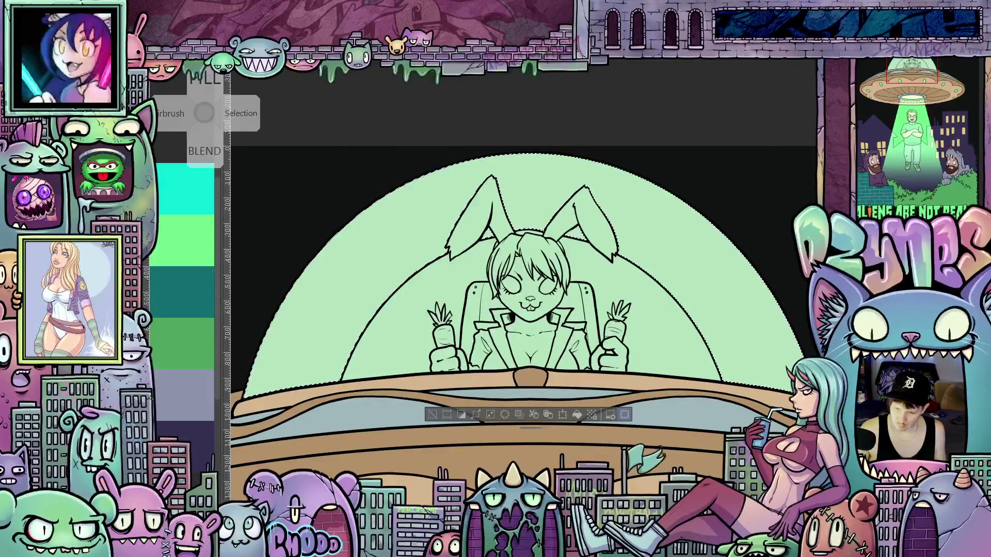
left_click(883, 66)
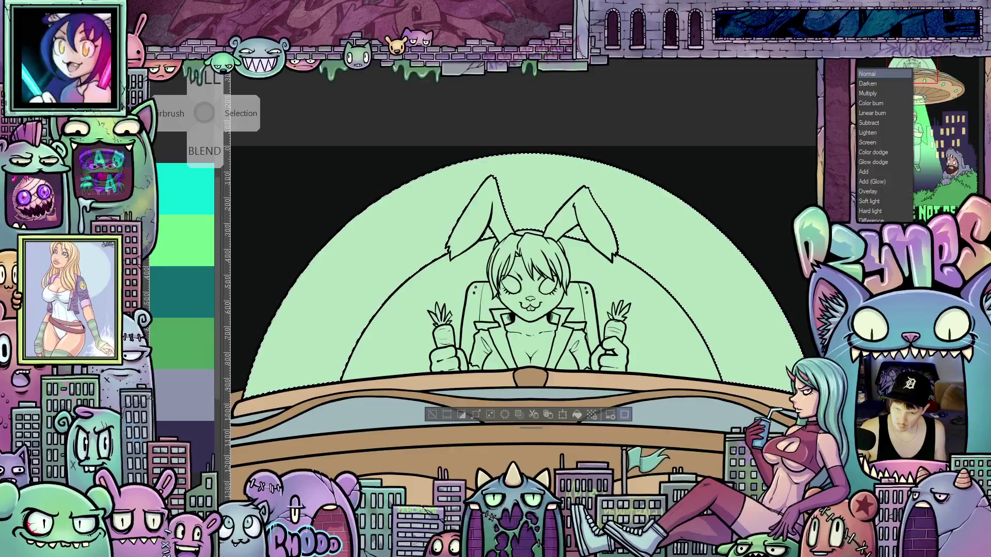
- Try Soft light and Screen blend modes, revert to the original look, and deselect the dome
left_click(868, 209)
scroll(748, 263, "down", 4)
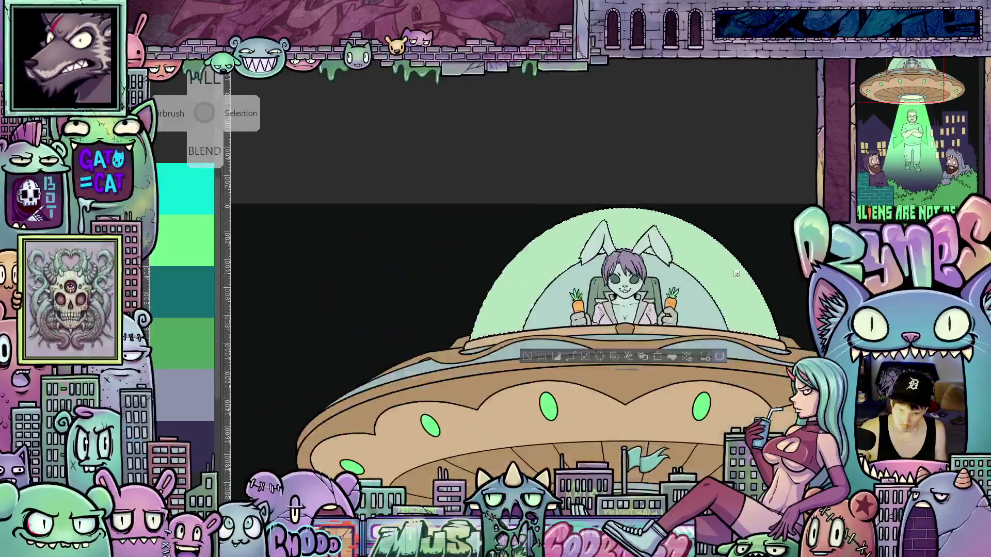
scroll(748, 263, "up", 2)
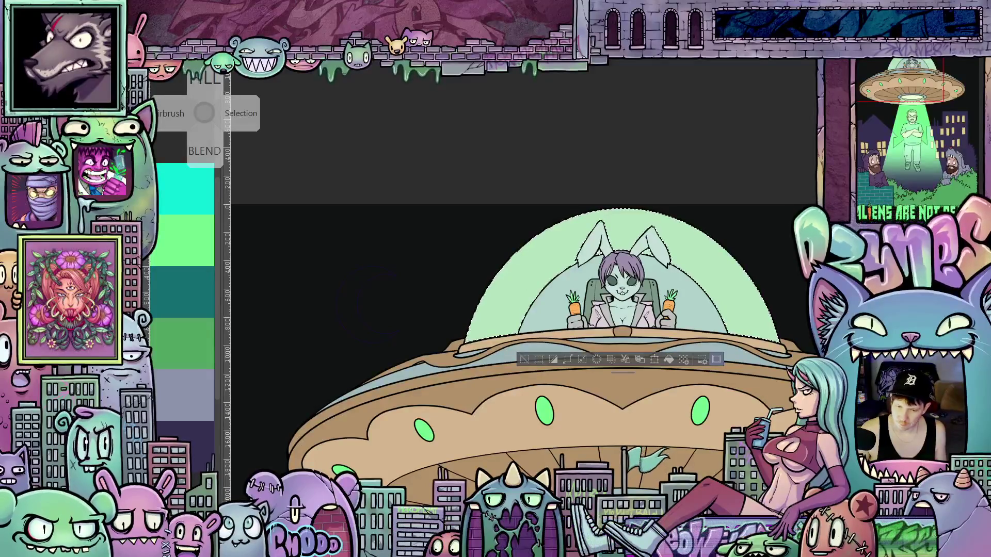
left_click(880, 200)
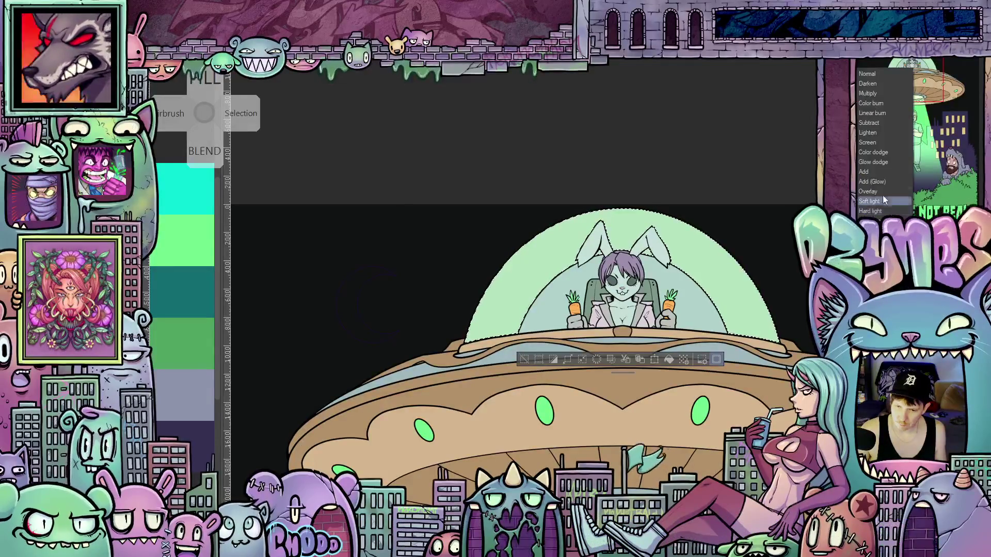
left_click(875, 145)
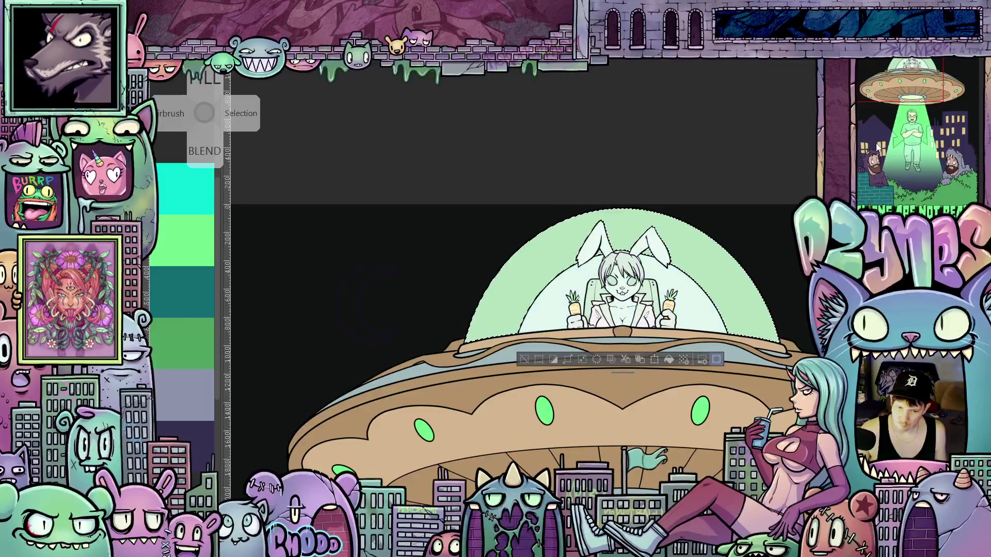
left_click(878, 201)
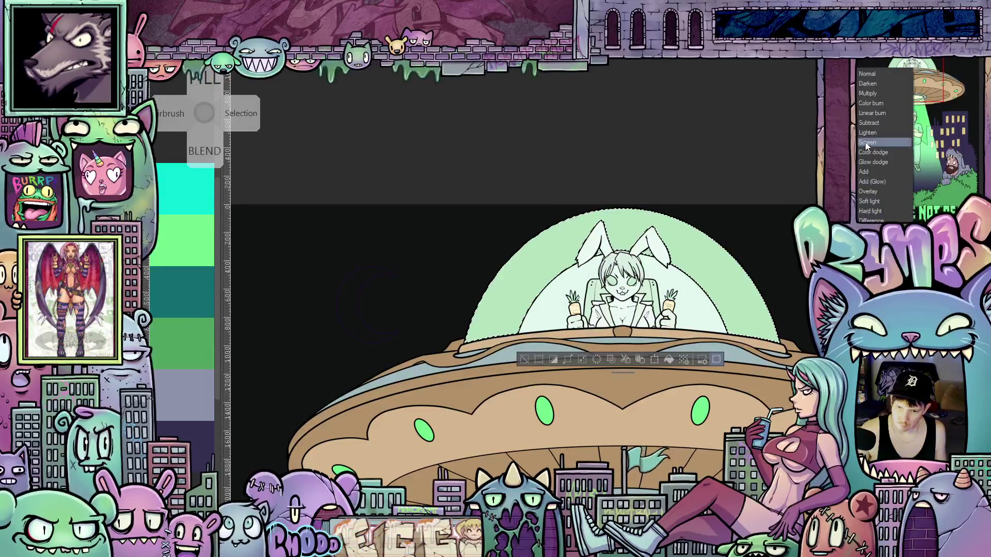
left_click(877, 154)
left_click(875, 206)
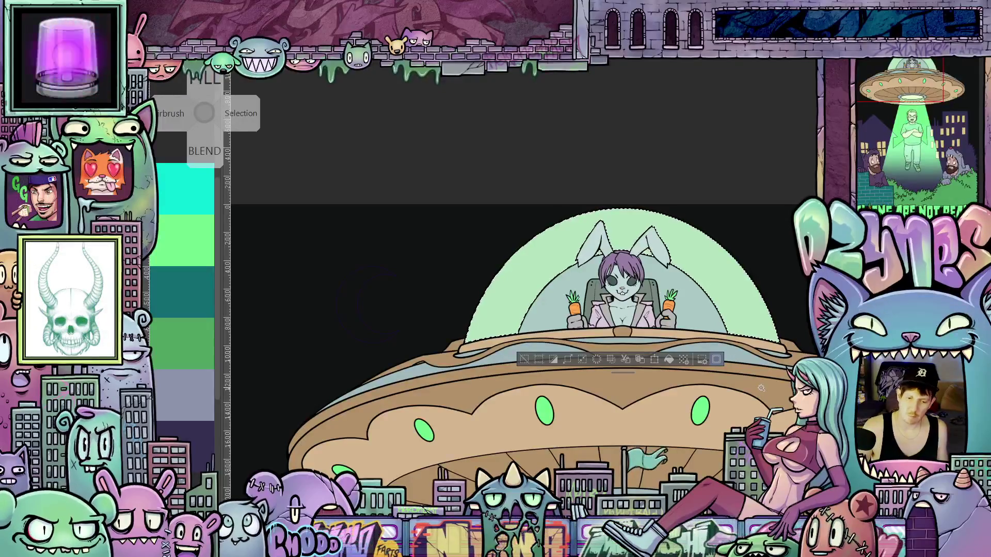
key("ctrl+d")
scroll(758, 390, "down", 3)
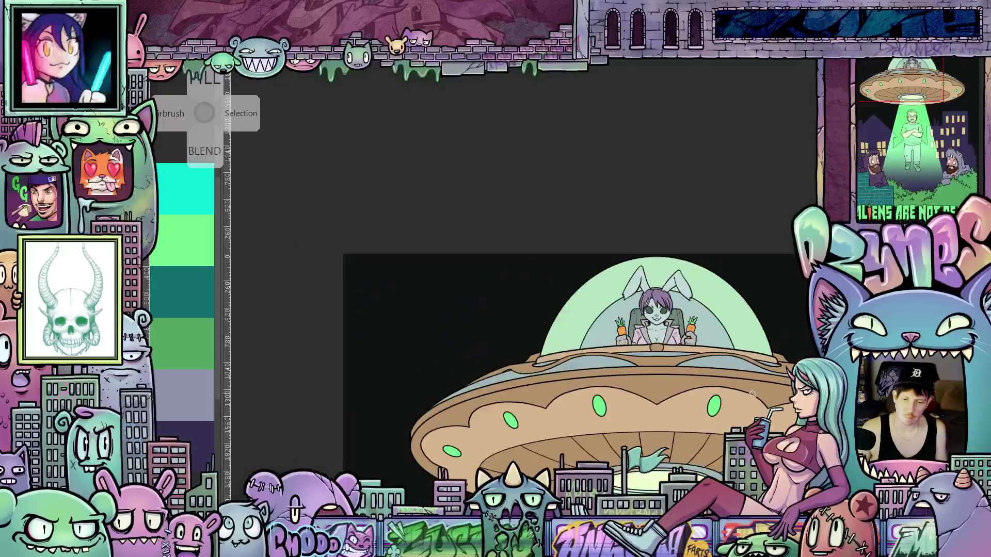
scroll(680, 259, "down", 4)
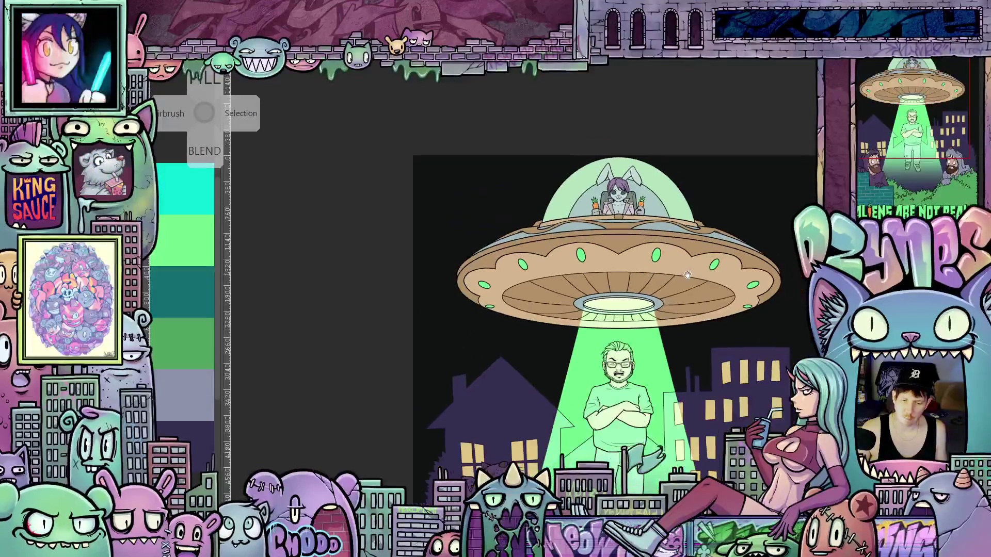
left_click_drag(657, 262, 636, 250)
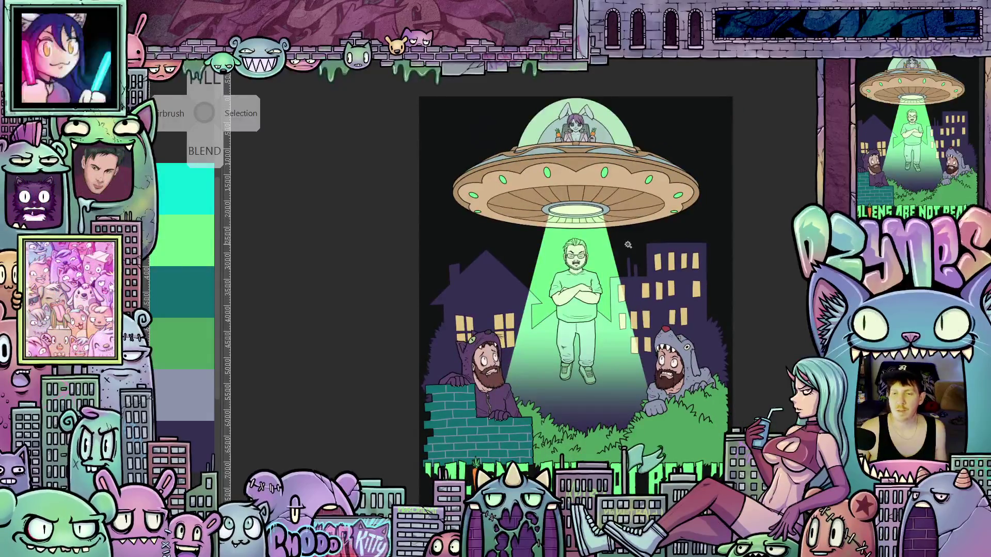
scroll(572, 207, "up", 5)
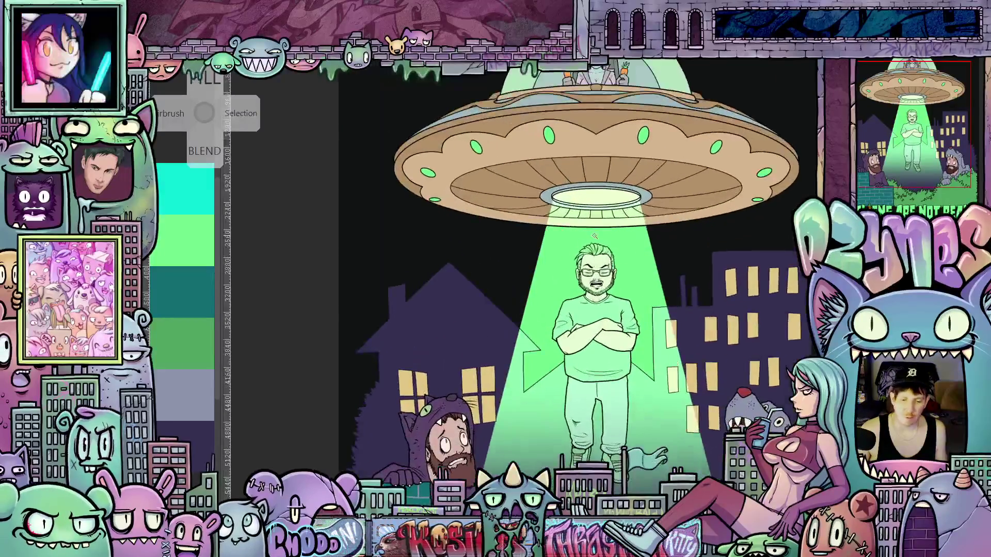
mouse_move(633, 206)
left_mouse_down()
mouse_move(644, 371)
mouse_move(634, 339)
left_mouse_up()
scroll(644, 370, "down", 1)
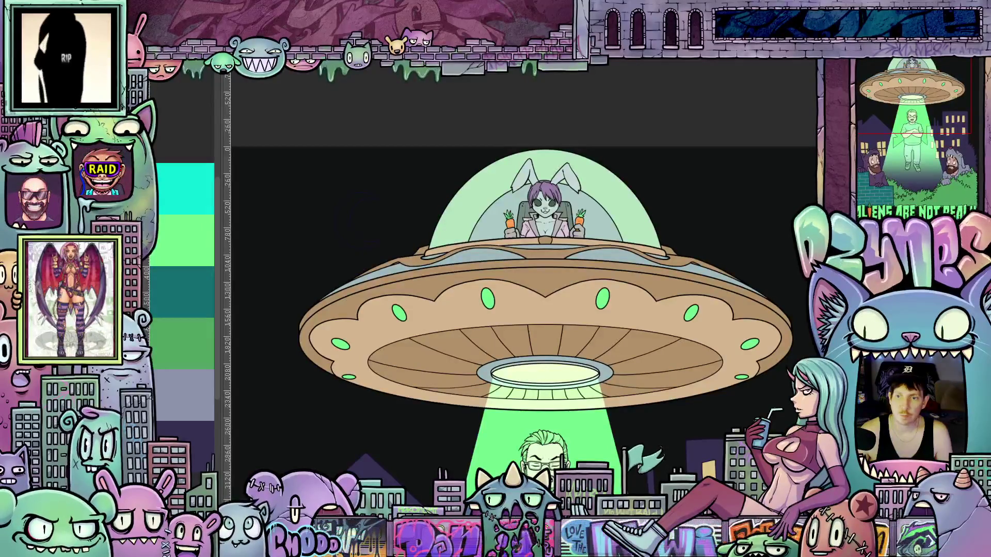
scroll(730, 241, "down", 1)
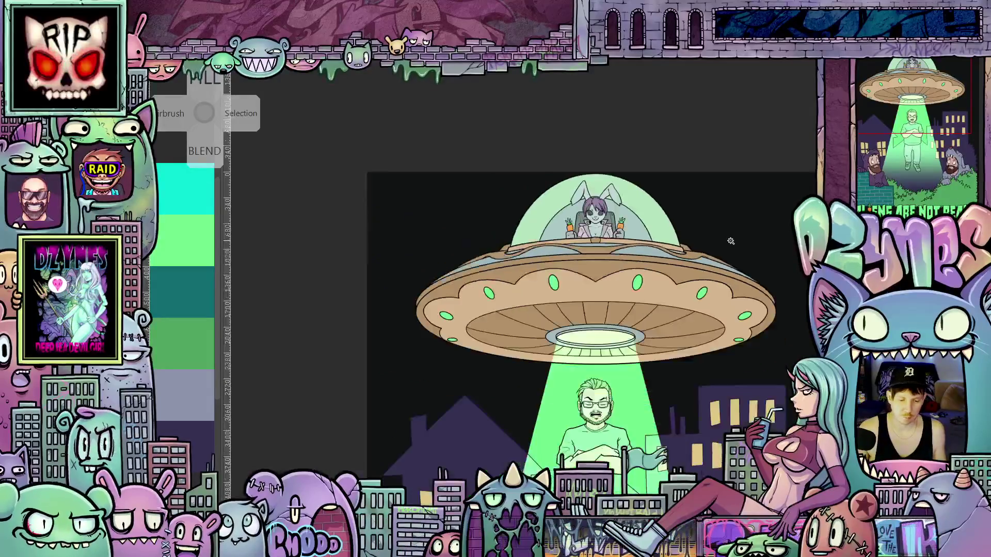
scroll(730, 241, "down", 1)
mouse_move(746, 336)
left_mouse_down()
mouse_move(661, 210)
mouse_move(666, 199)
left_mouse_up()
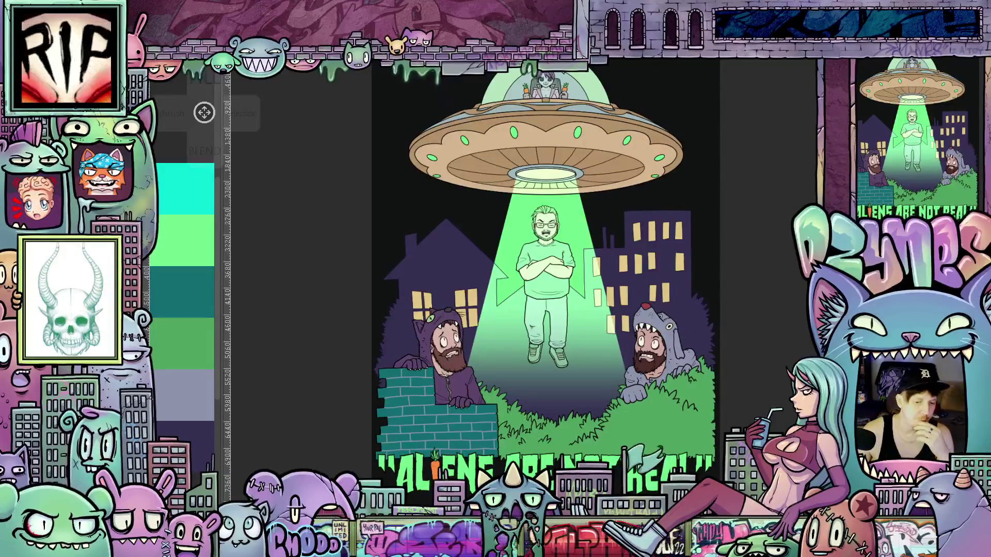
key("alt+l")
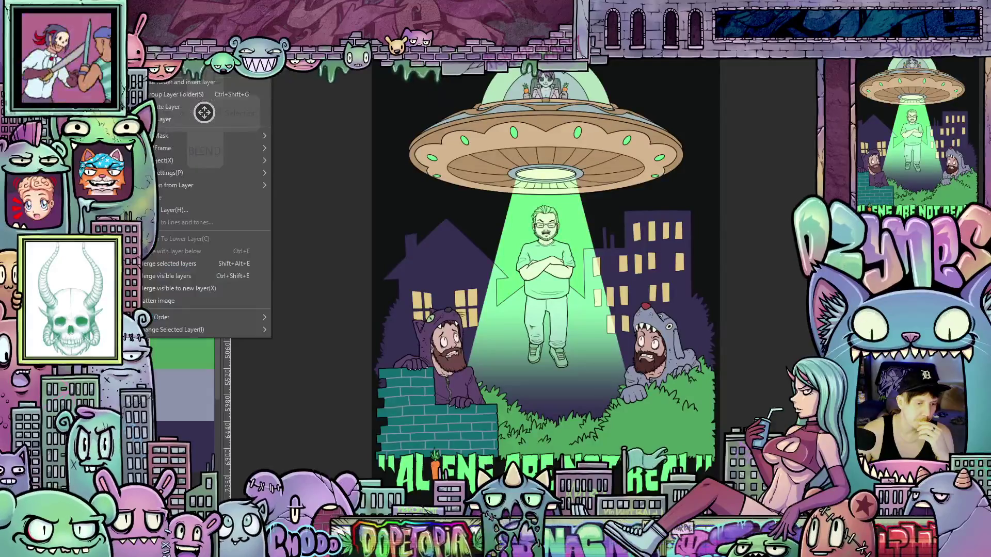
key("j")
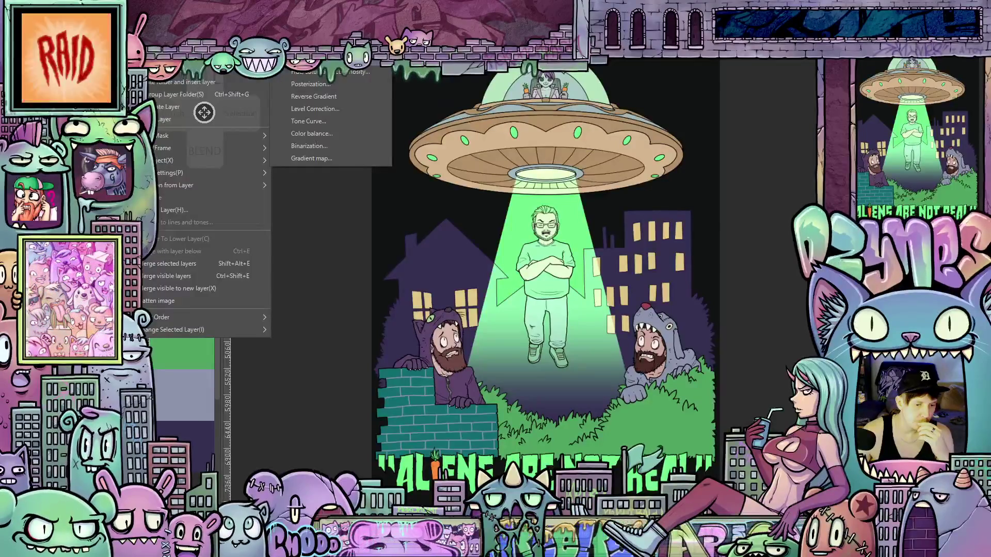
left_click(325, 132)
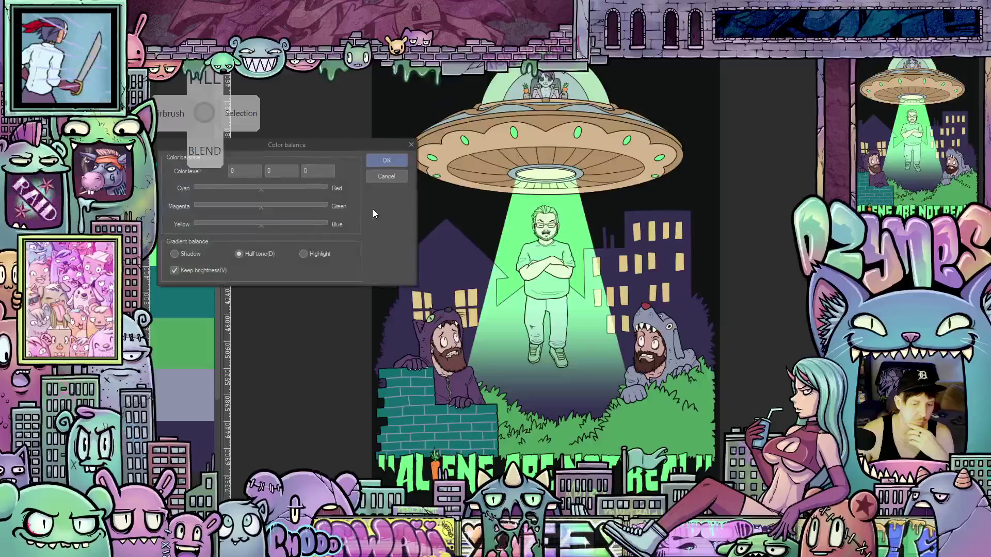
left_click(262, 208)
left_click_drag(262, 207, 295, 210)
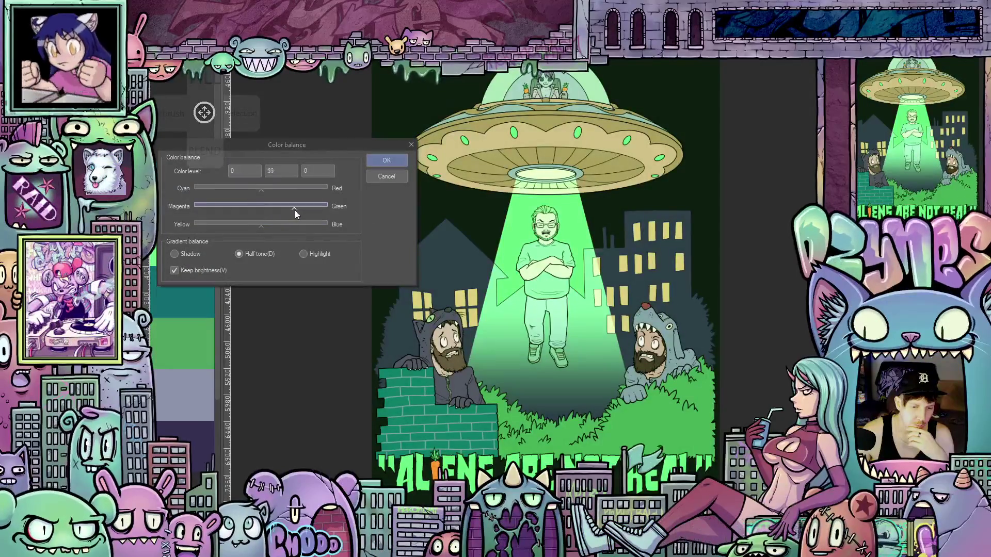
left_click(388, 177)
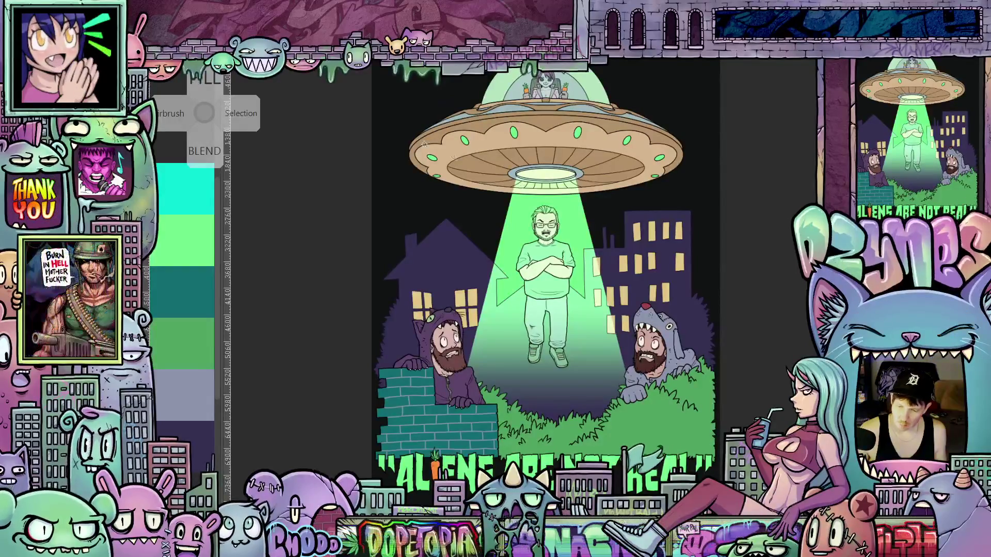
key("alt+l")
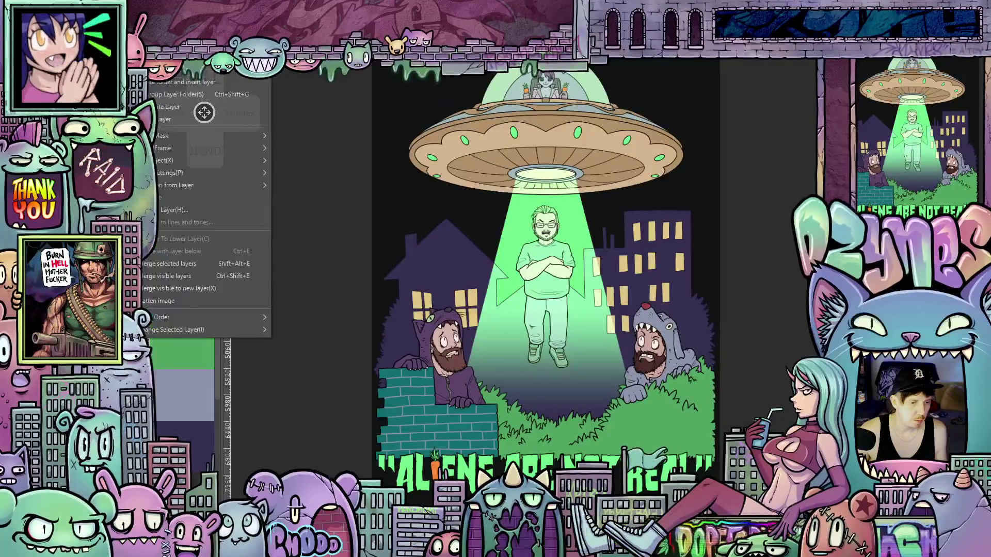
- Add a Color balance correction: green midtones, shadows +12 blue, highlights -10 cyan and -15 yellow
mouse_move(242, 69)
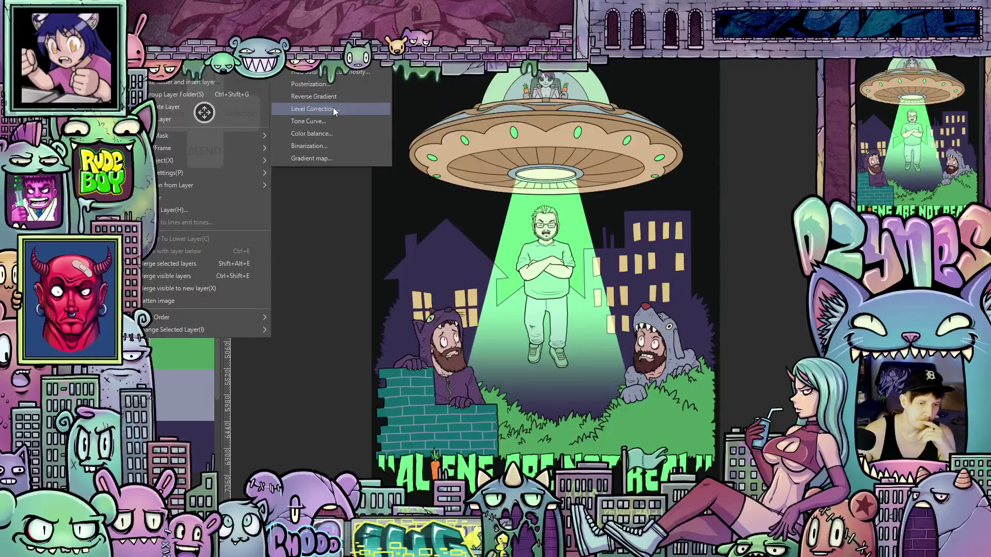
left_click(328, 135)
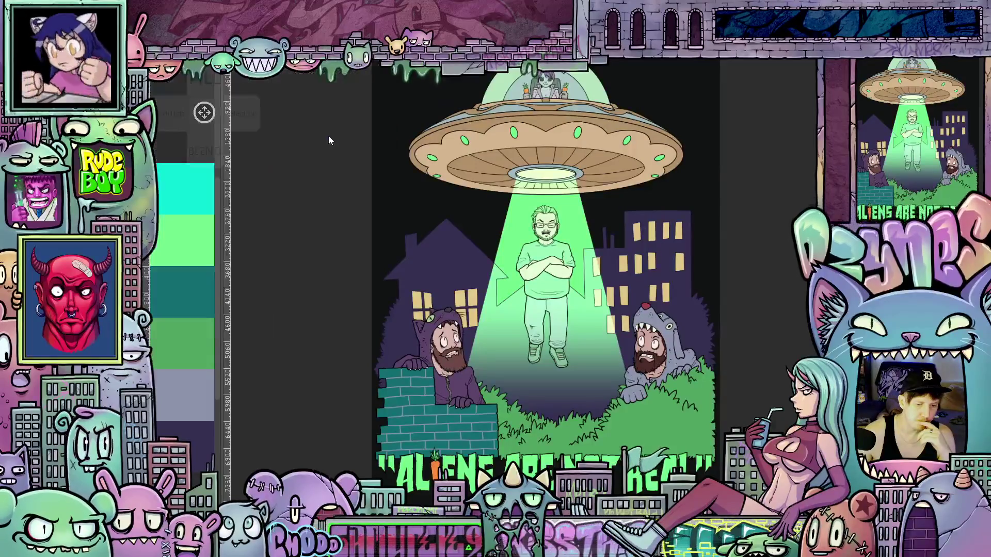
mouse_move(261, 206)
left_mouse_down()
mouse_move(297, 212)
mouse_move(251, 190)
left_mouse_up()
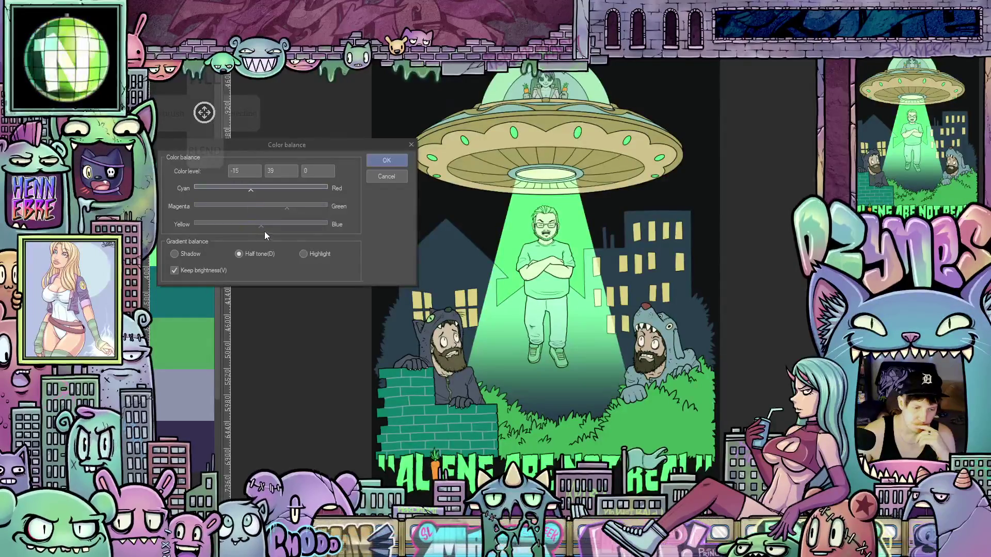
left_click(176, 254)
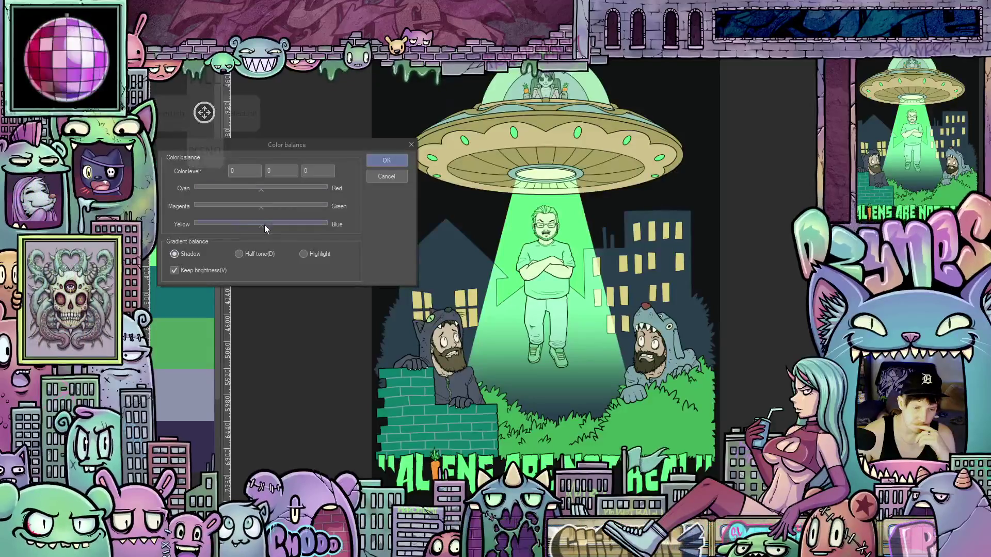
left_click_drag(264, 225, 268, 227)
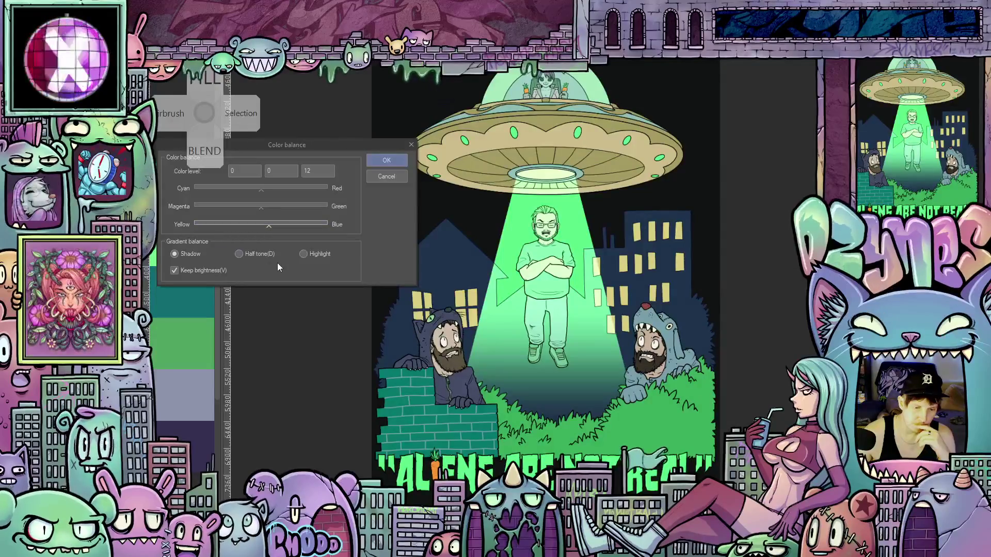
left_click(304, 254)
left_click_drag(259, 226, 251, 225)
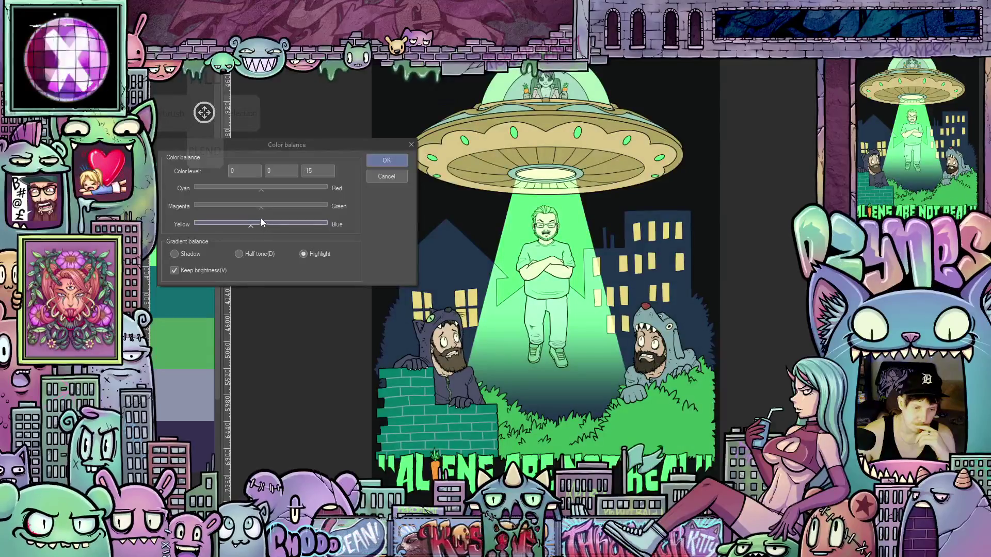
left_click_drag(260, 191, 255, 193)
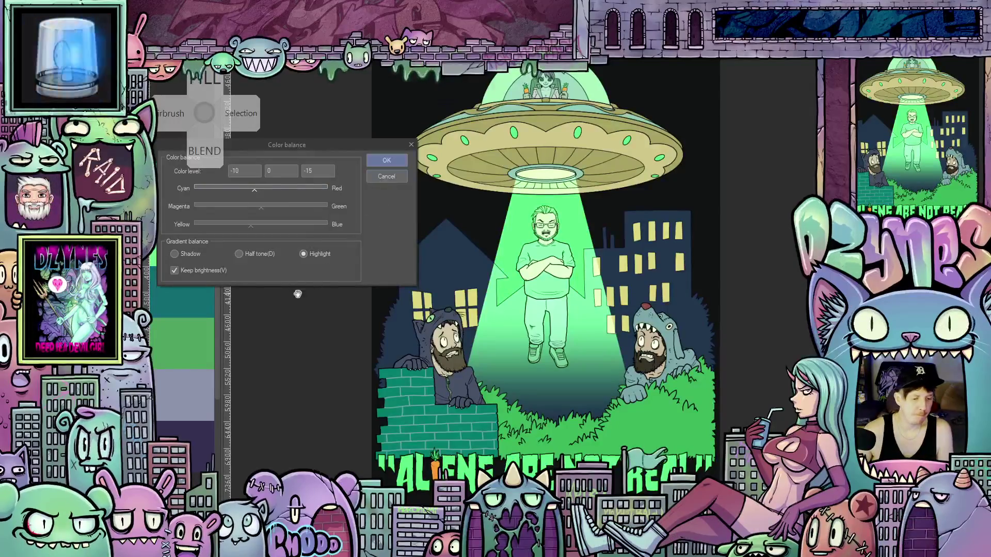
left_click(386, 160)
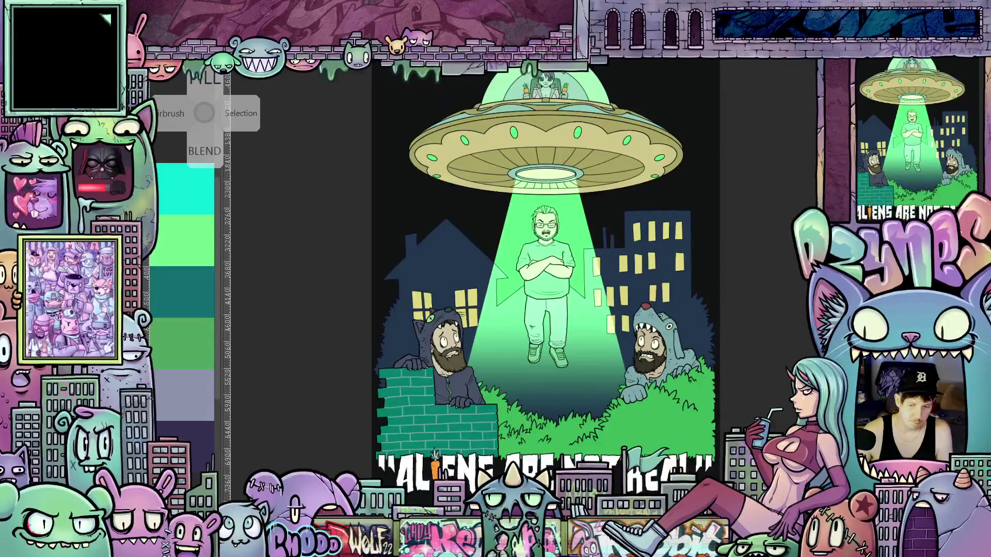
key("ctrl+minus")
scroll(578, 300, "up", 1)
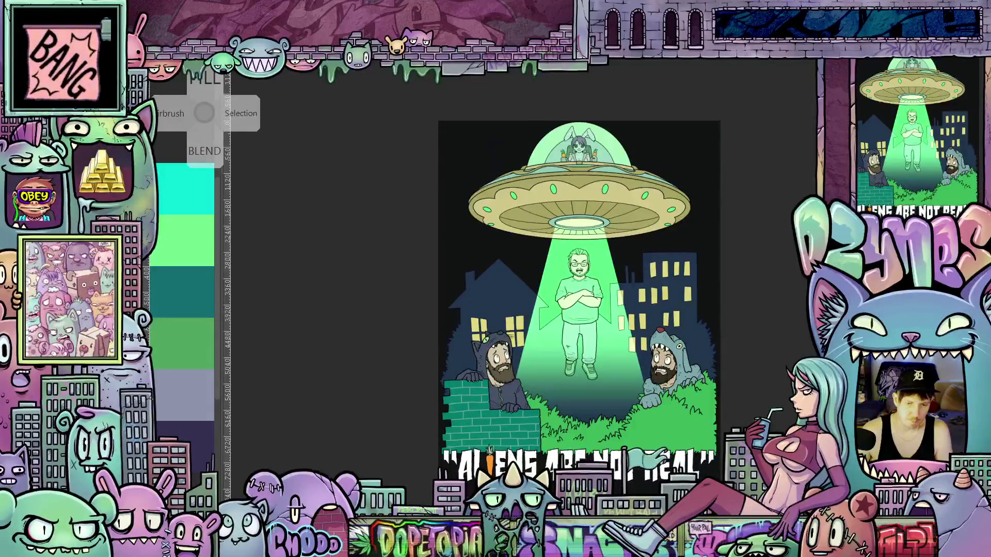
scroll(578, 309, "up", 2)
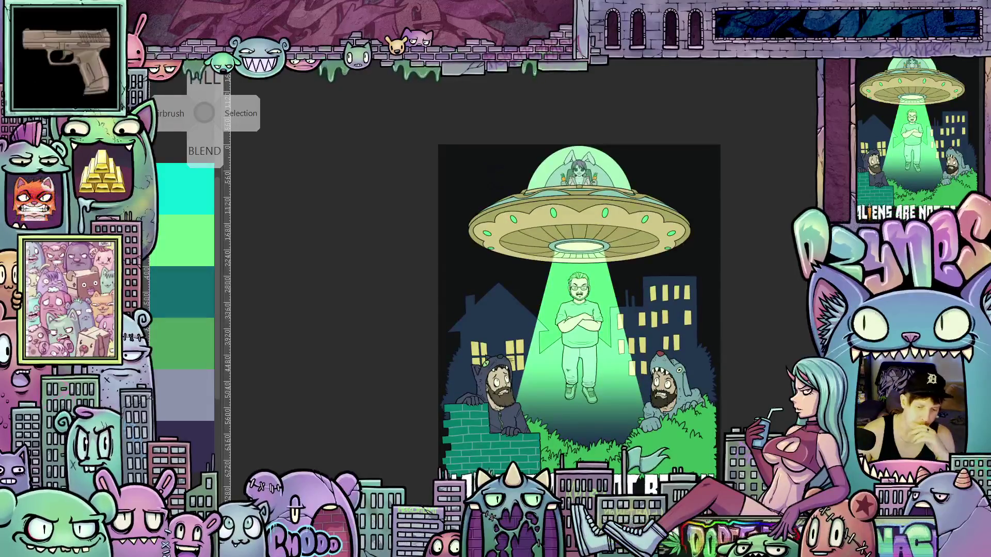
scroll(579, 312, "down", 1)
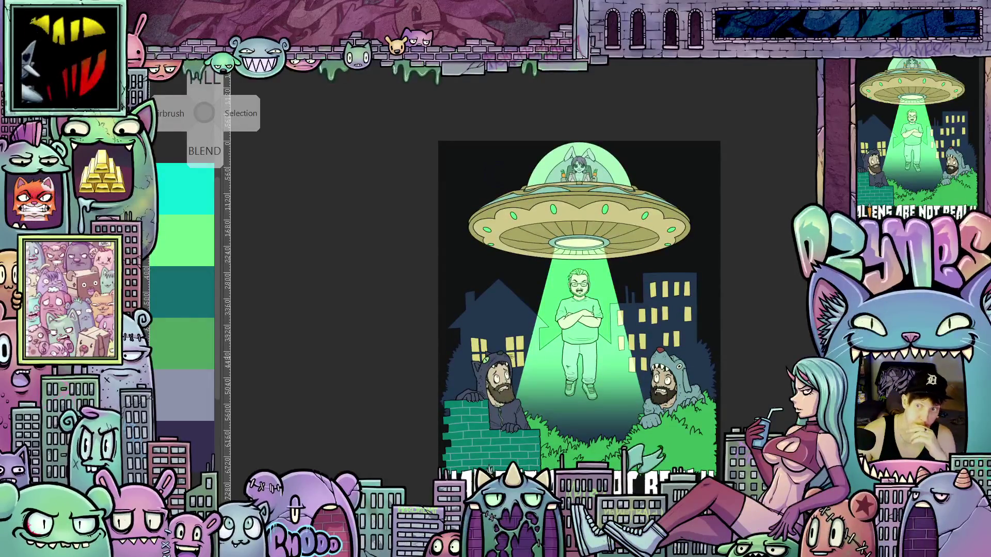
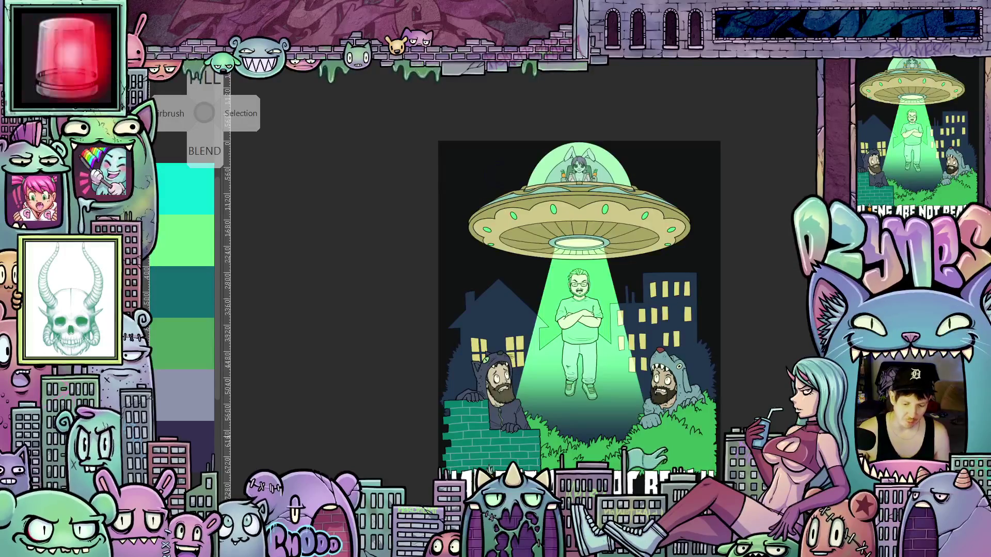
- Fill the title carrot's central leaf and its neighbouring white leaf with green
scroll(743, 382, "up", 4)
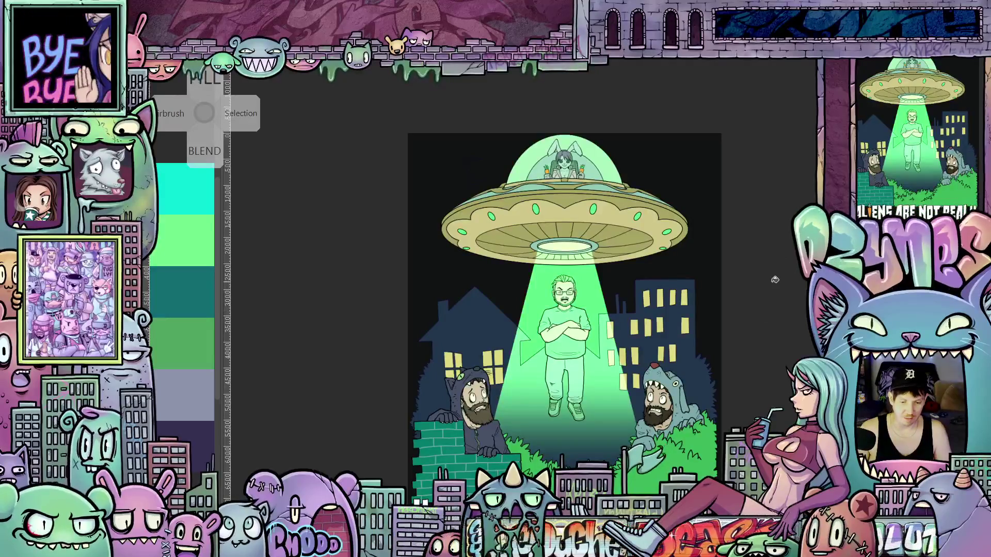
scroll(775, 279, "up", 1)
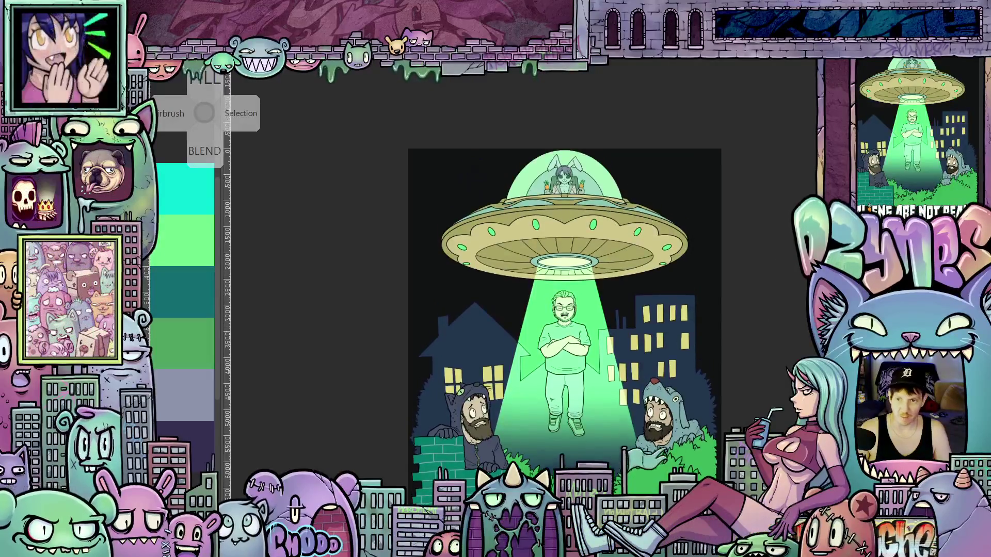
scroll(565, 320, "down", 1)
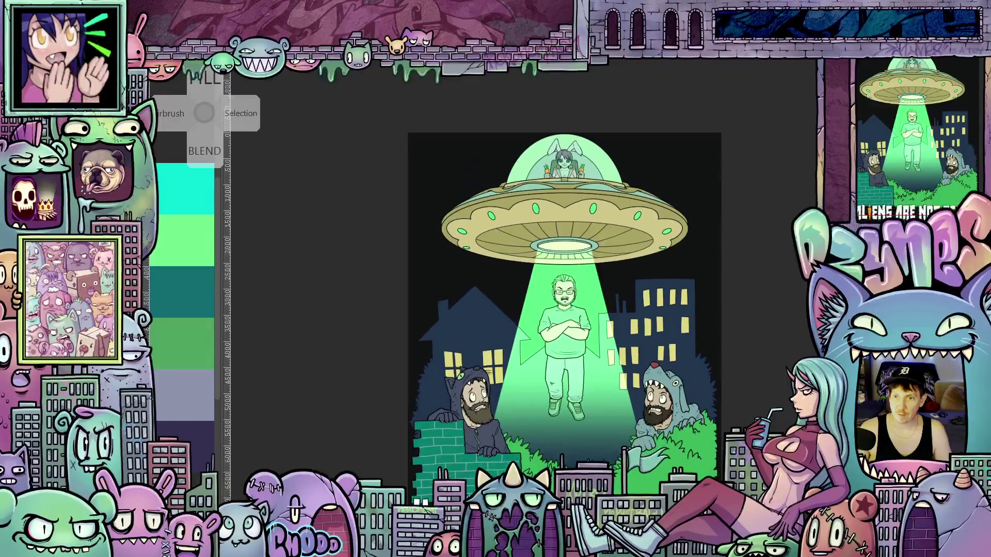
scroll(743, 323, "down", 2)
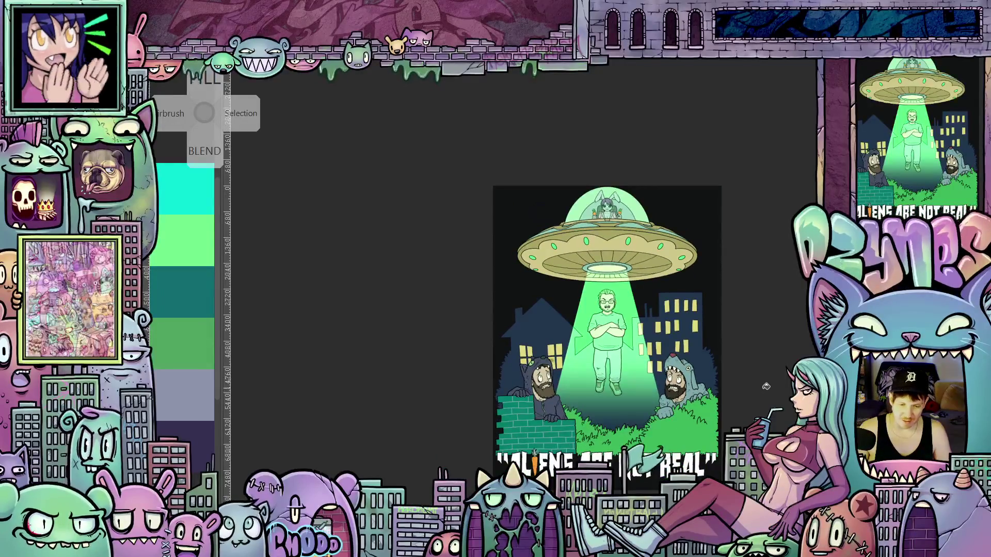
scroll(754, 390, "up", 2)
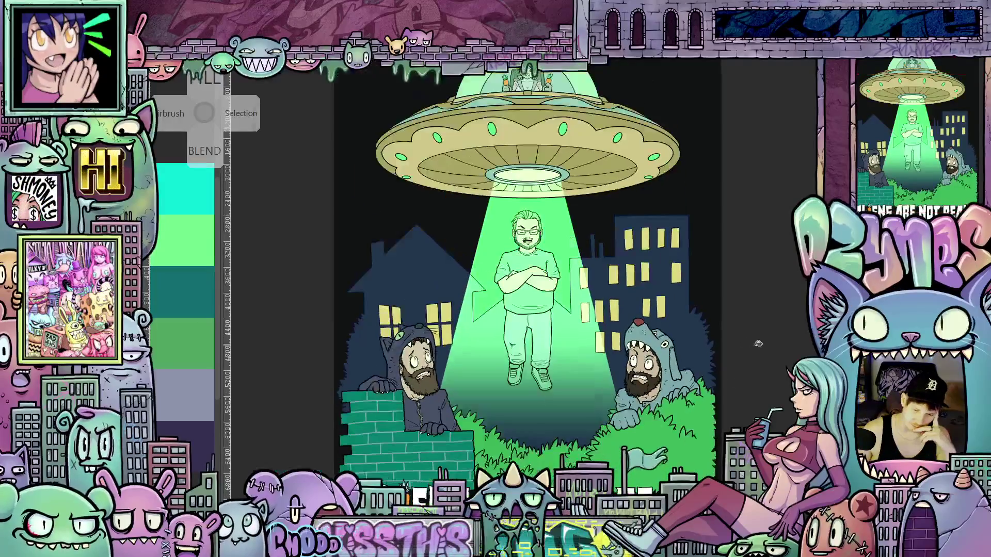
scroll(764, 338, "down", 2)
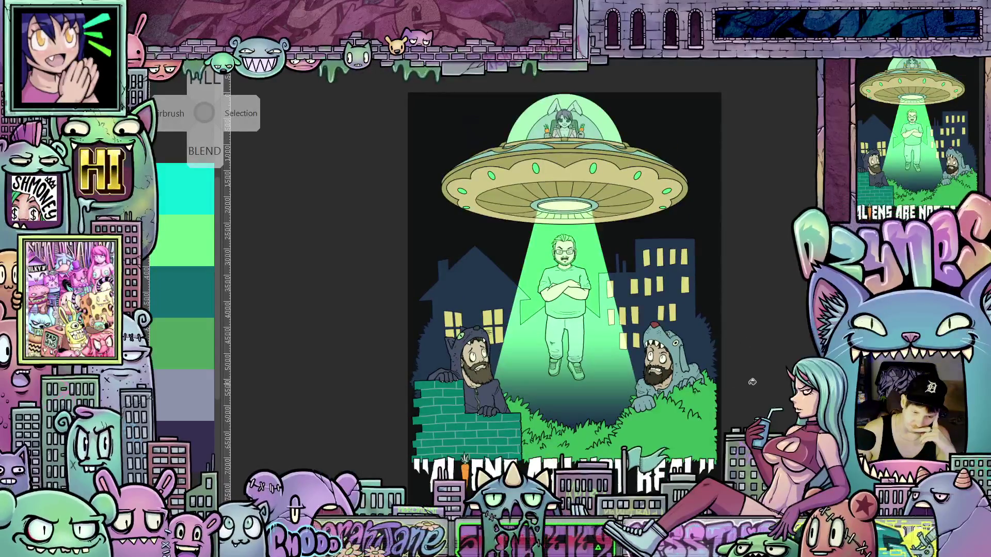
scroll(735, 402, "up", 1)
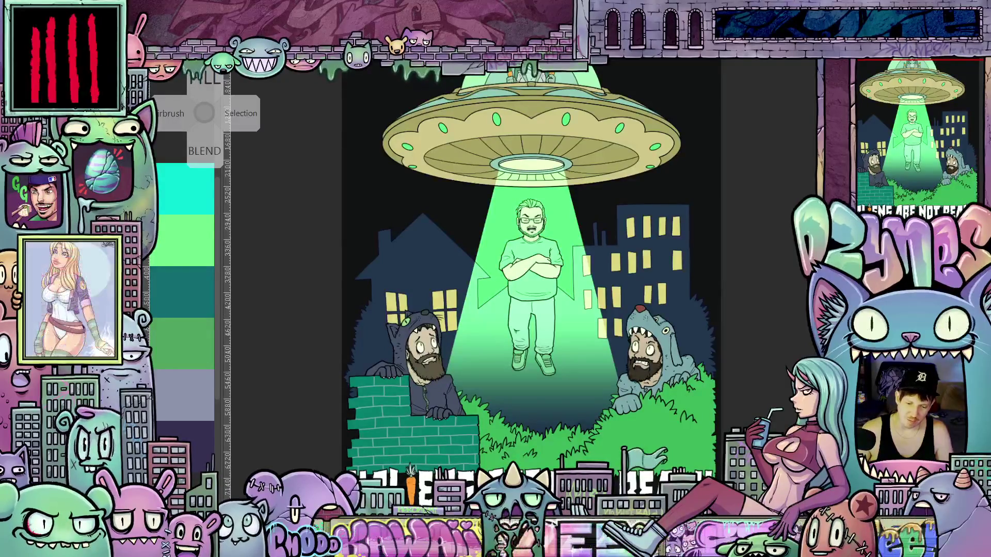
scroll(530, 268, "up", 2)
scroll(529, 268, "down", 2)
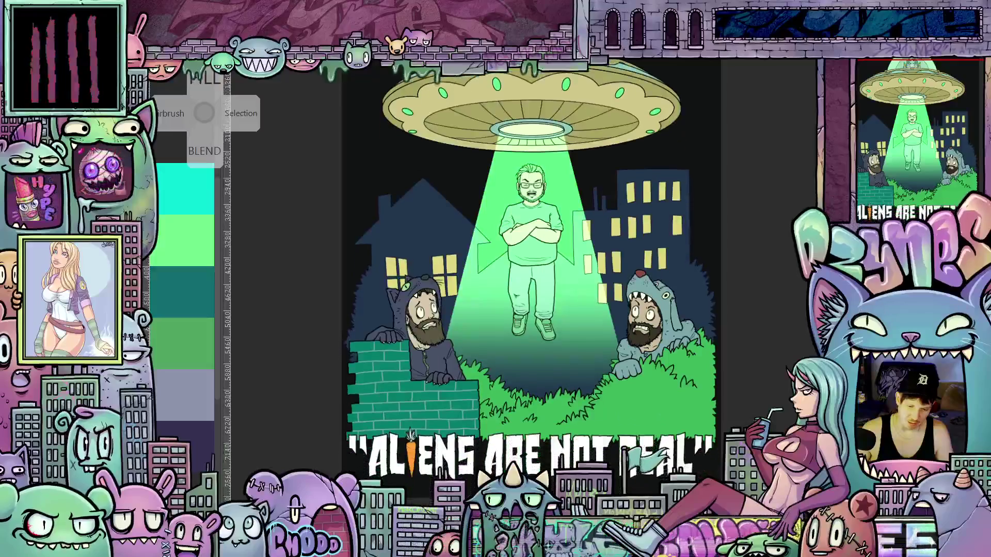
scroll(530, 268, "up", 2)
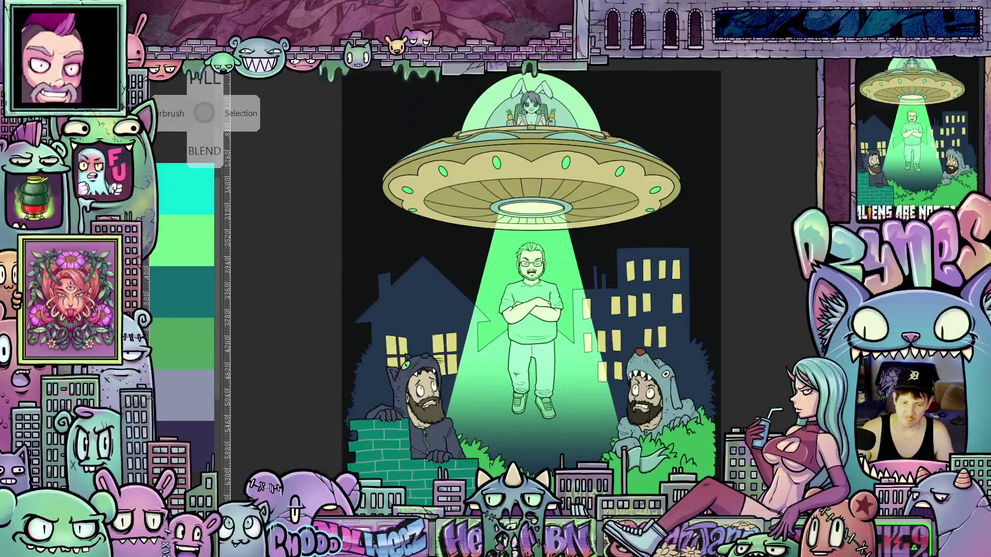
scroll(532, 271, "up", 1)
scroll(531, 279, "down", 1)
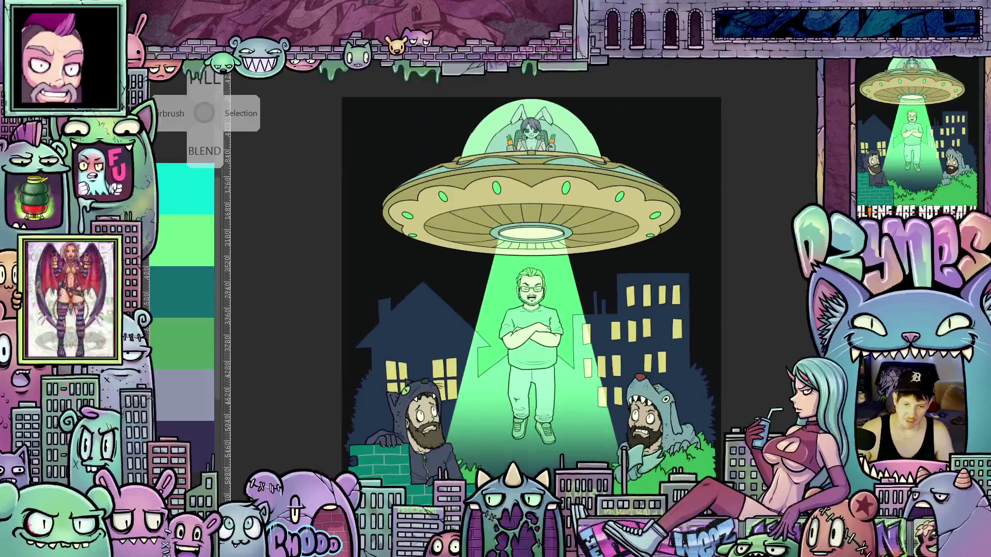
scroll(532, 278, "down", 1)
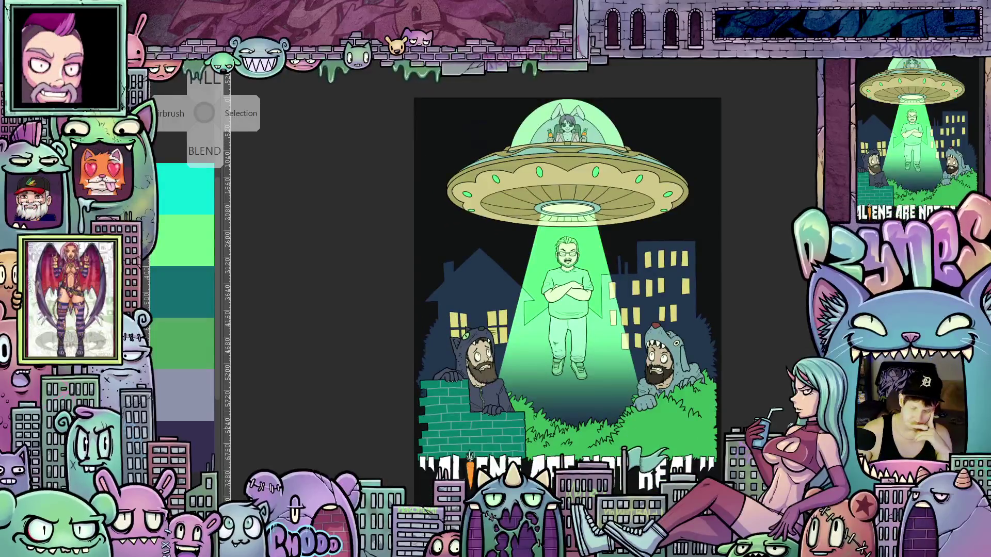
scroll(470, 454, "up", 5)
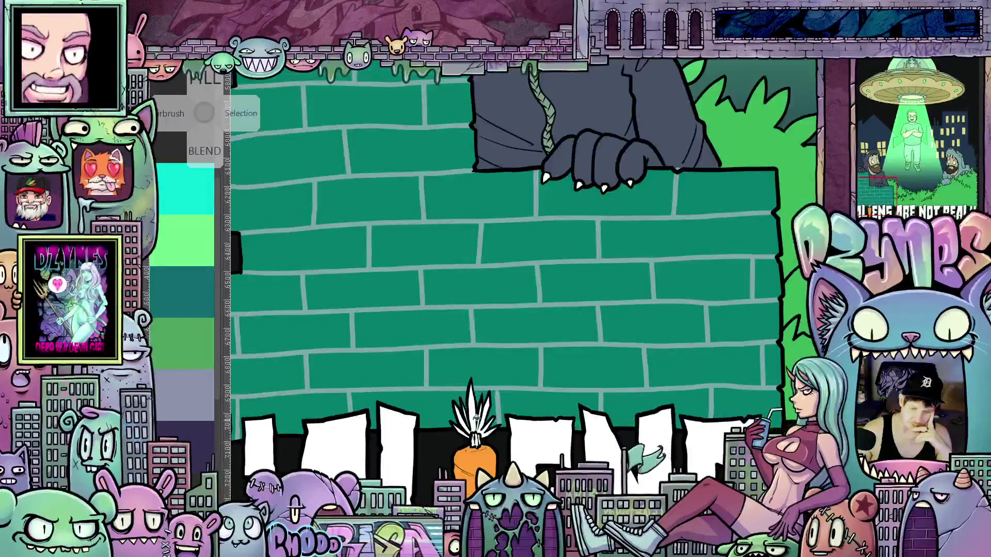
scroll(470, 454, "down", 1)
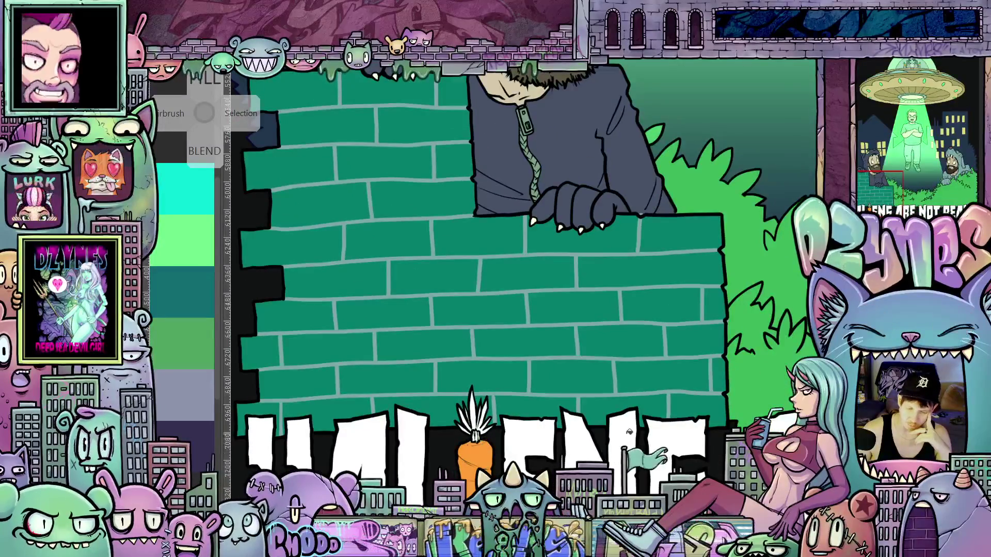
scroll(628, 432, "down", 3)
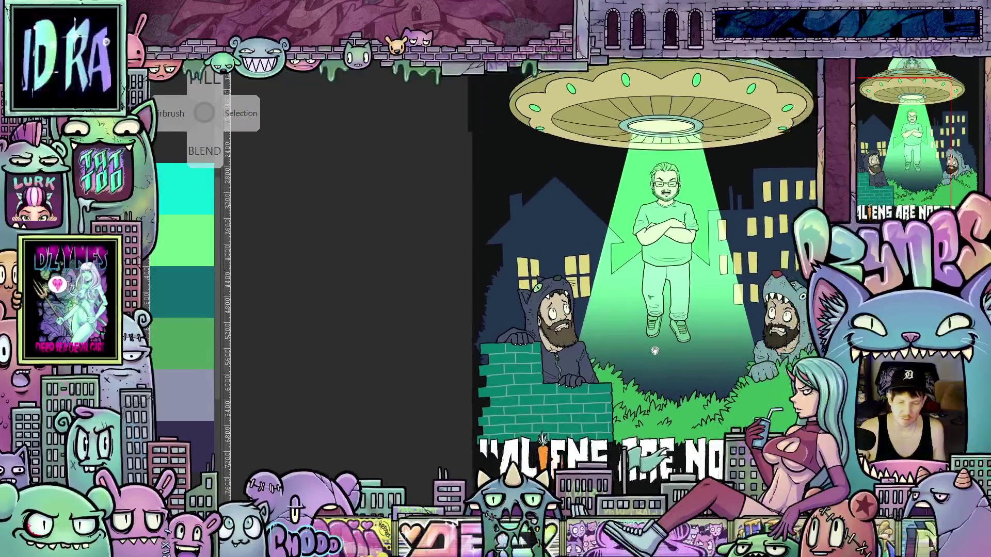
left_click_drag(655, 350, 581, 358)
scroll(639, 376, "up", 3)
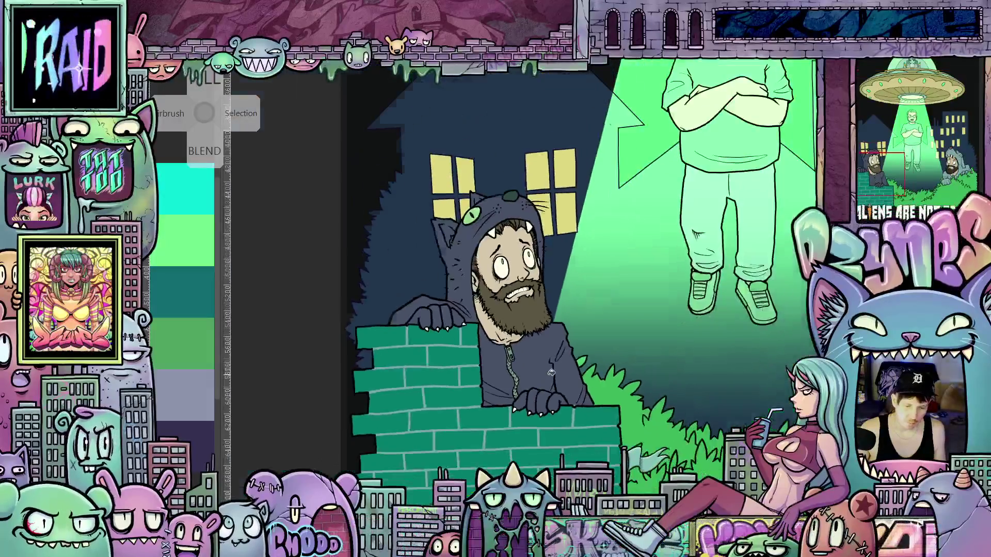
scroll(639, 376, "down", 2)
mouse_move(638, 376)
left_mouse_down()
mouse_move(539, 402)
mouse_move(553, 409)
left_mouse_up()
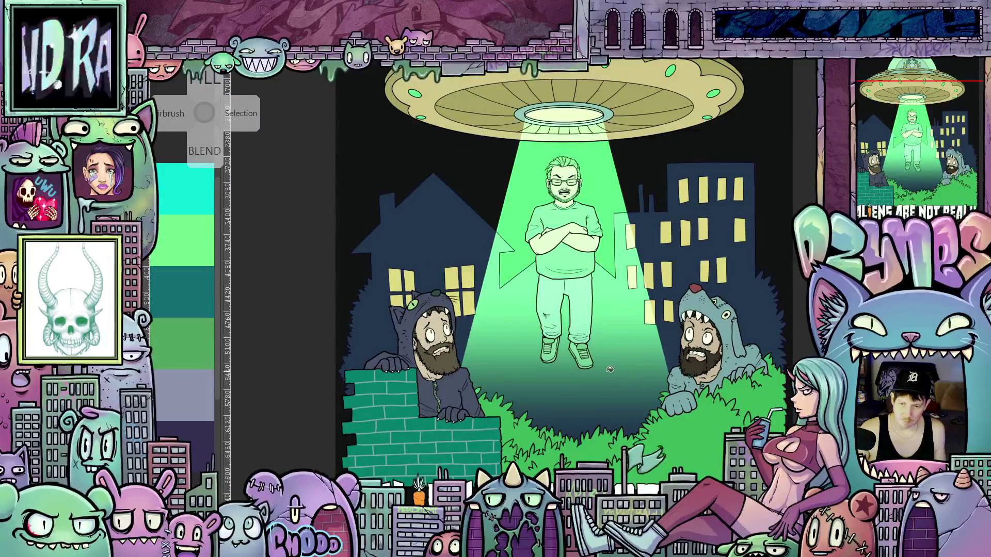
scroll(619, 383, "up", 2)
scroll(618, 384, "down", 3)
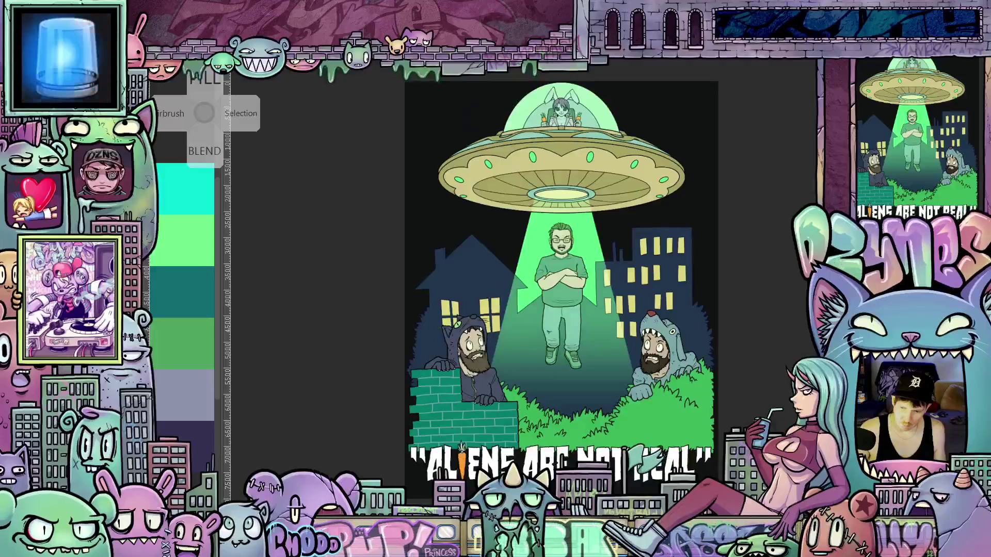
scroll(741, 343, "down", 3)
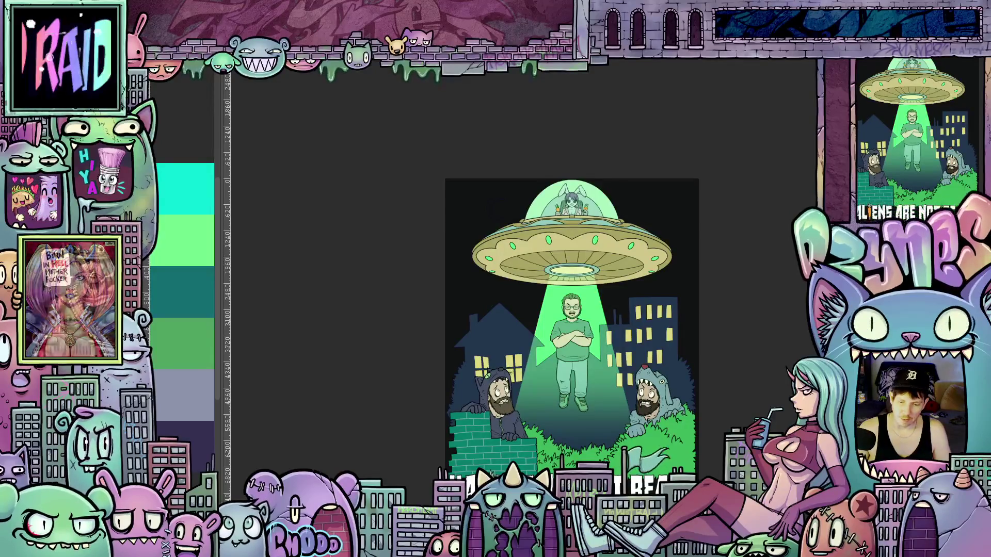
scroll(572, 309, "down", 2)
scroll(572, 289, "down", 1)
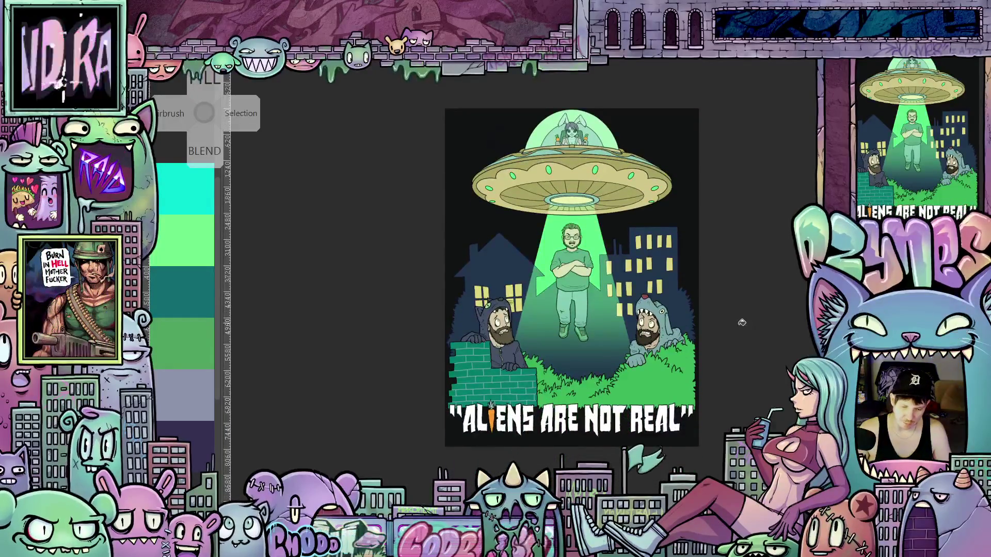
scroll(711, 354, "up", 1)
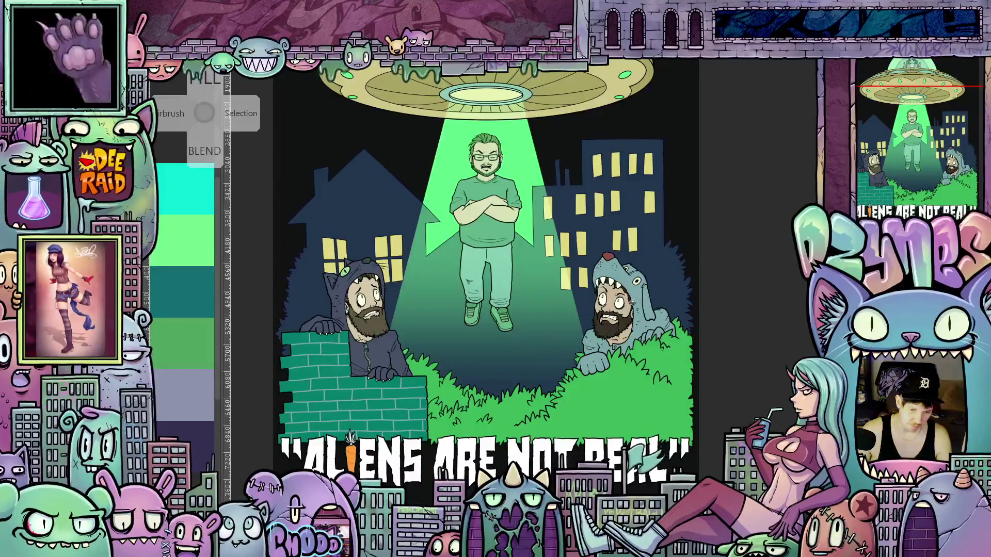
scroll(764, 364, "down", 3)
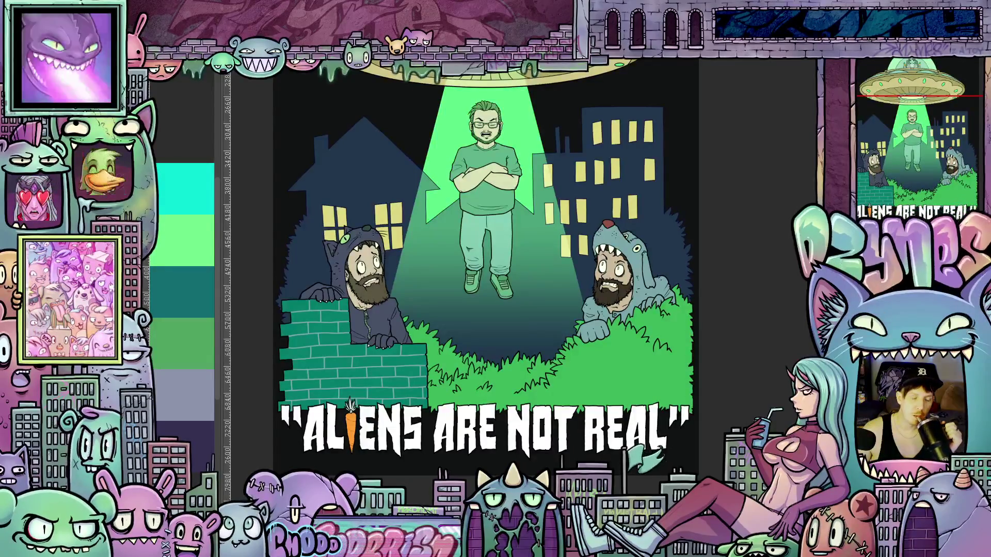
scroll(483, 264, "up", 1)
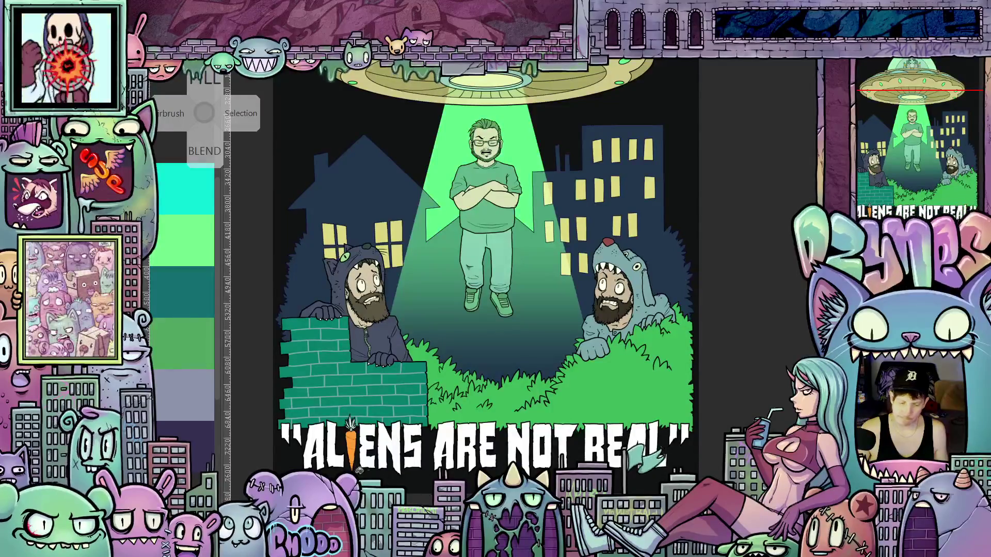
scroll(280, 458, "up", 3)
scroll(280, 458, "up", 4)
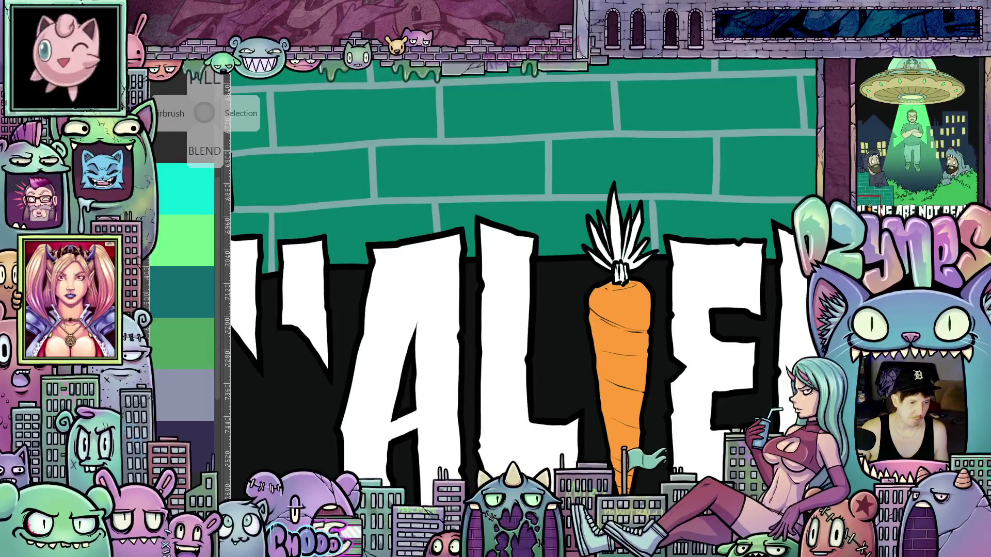
left_click(618, 248)
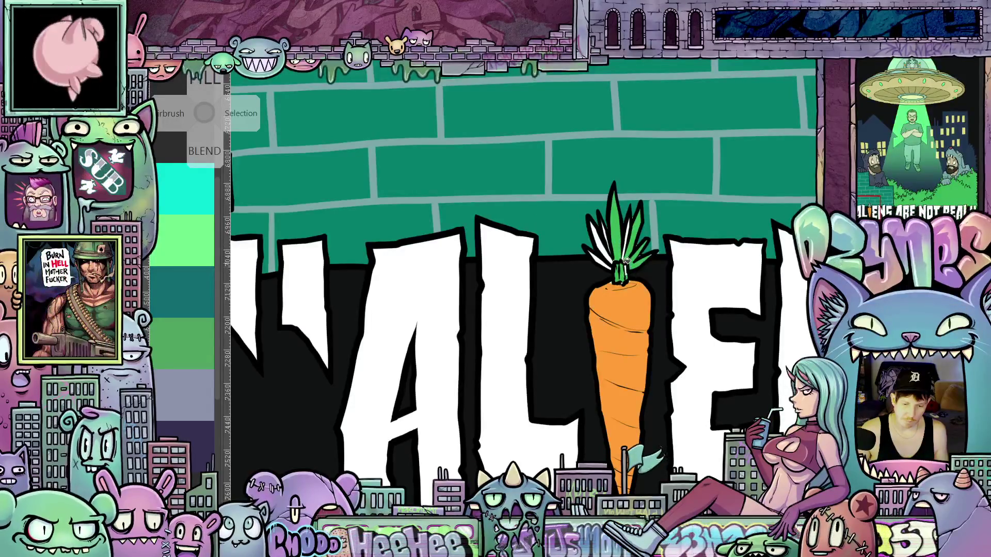
left_click(626, 247)
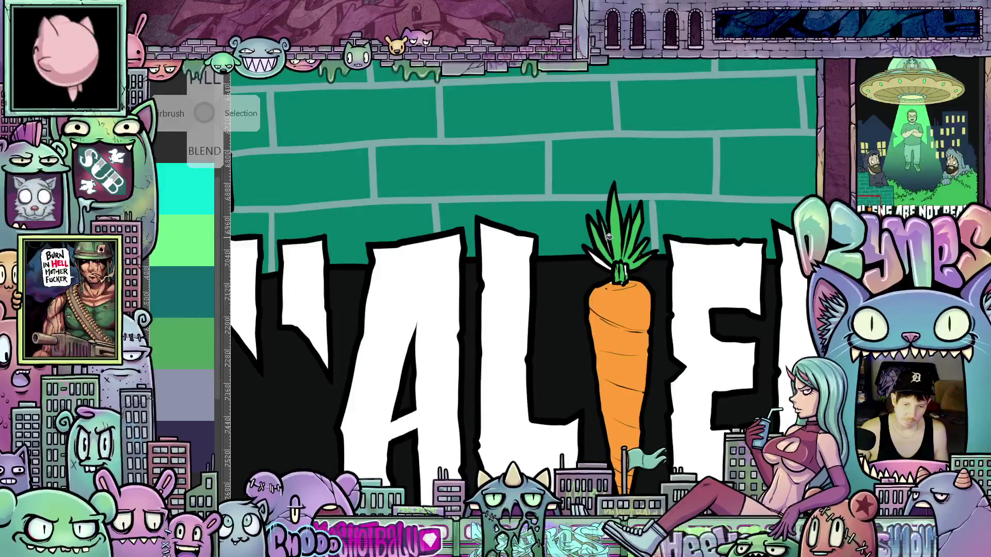
scroll(606, 262, "up", 2)
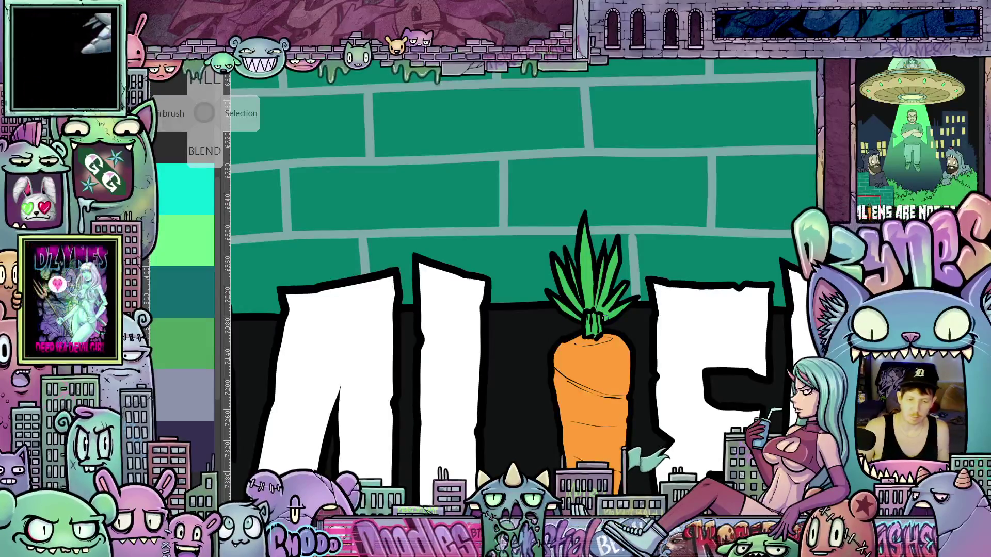
scroll(605, 318, "down", 5)
scroll(655, 349, "down", 5)
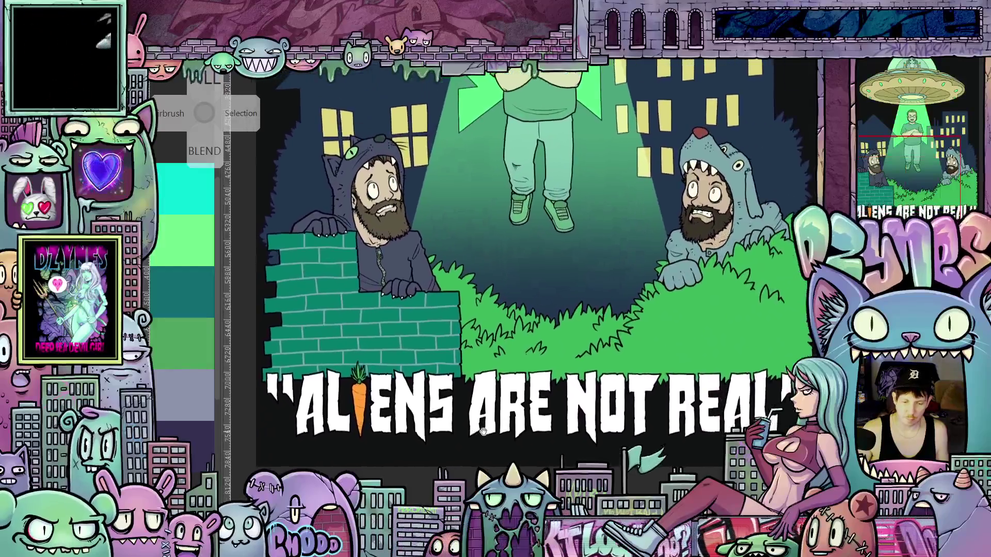
left_click_drag(482, 431, 480, 417)
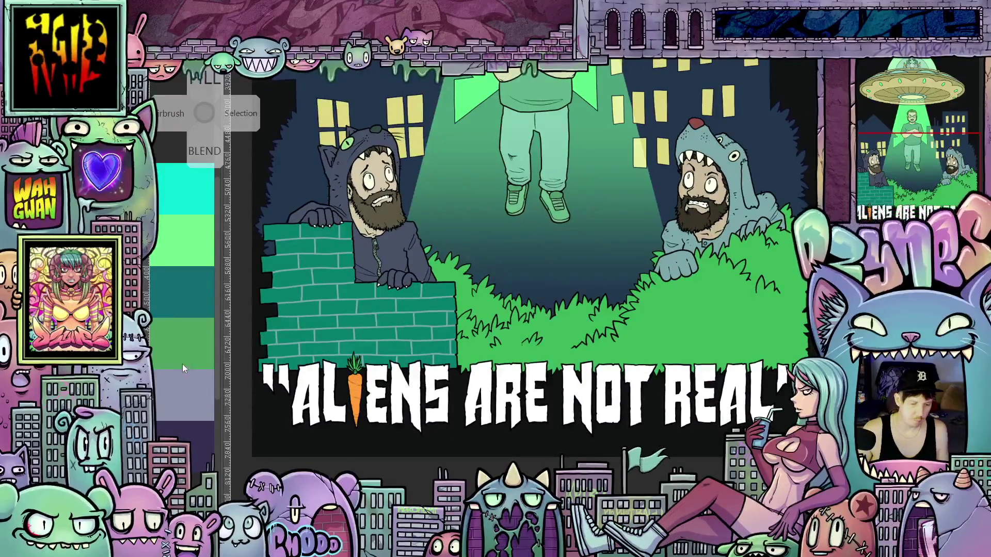
scroll(474, 340, "down", 5)
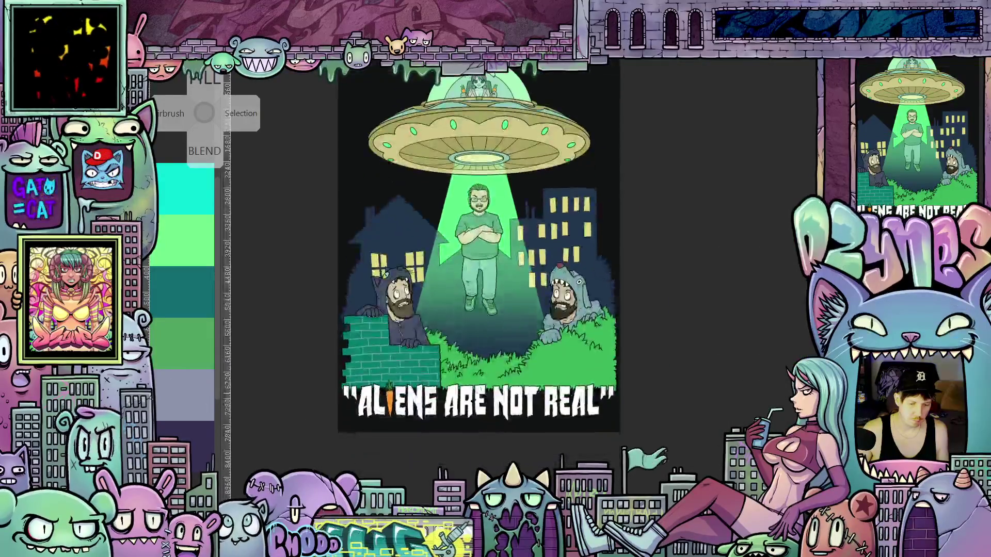
scroll(474, 341, "up", 3)
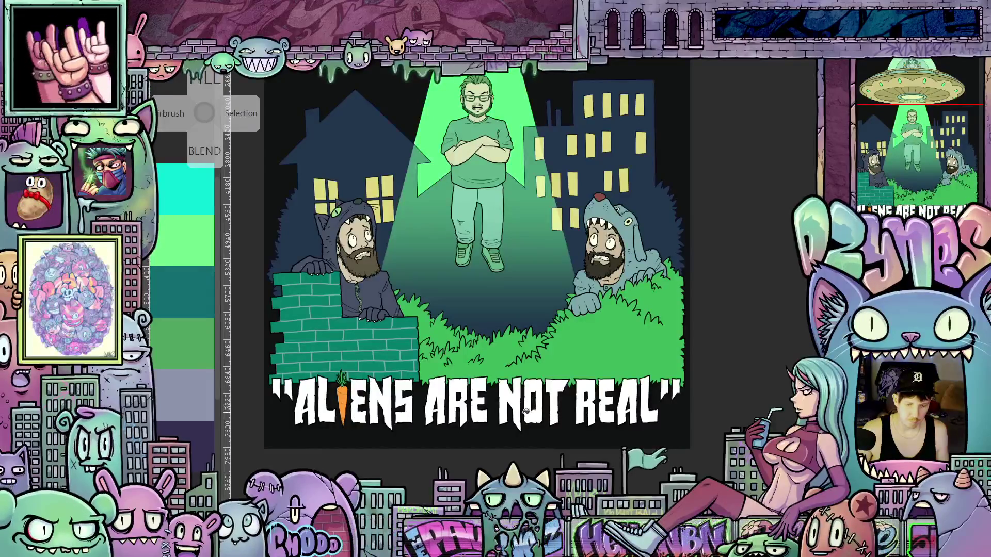
- Fill the letters N, O and T of NOT with orange
scroll(539, 406, "up", 2)
left_click(514, 401)
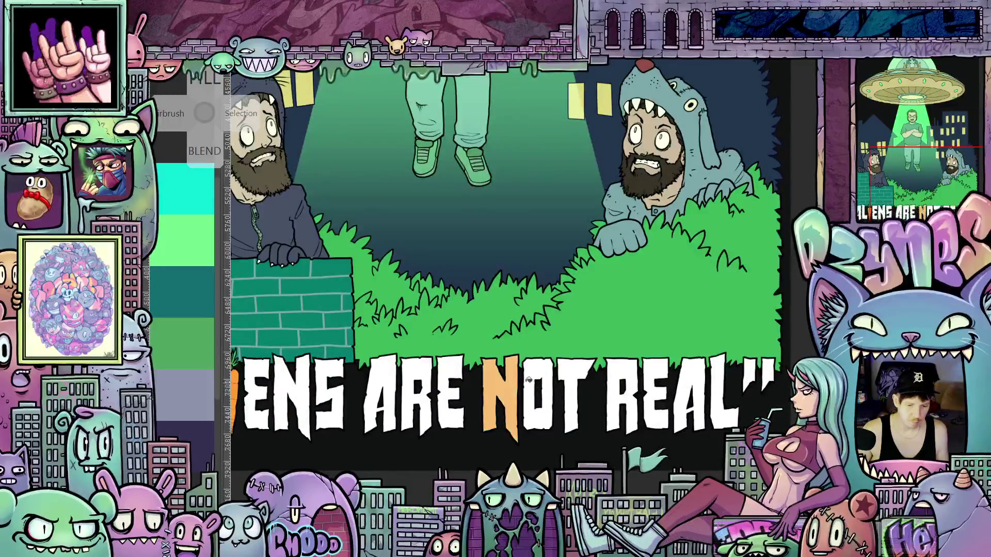
left_click(530, 400)
left_click(572, 385)
scroll(572, 384, "down", 3)
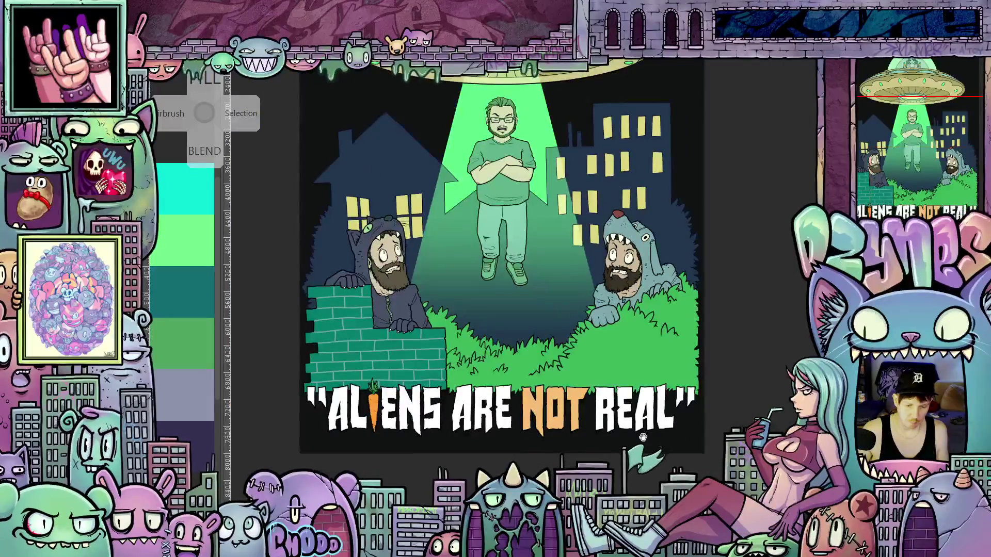
scroll(572, 385, "down", 1)
scroll(644, 446, "down", 1)
scroll(645, 447, "up", 3)
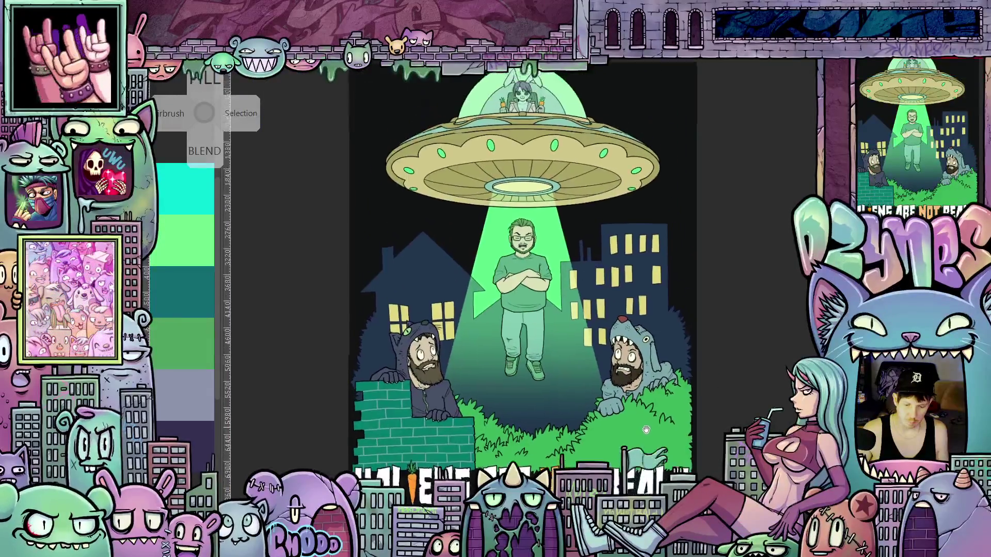
scroll(645, 447, "up", 1)
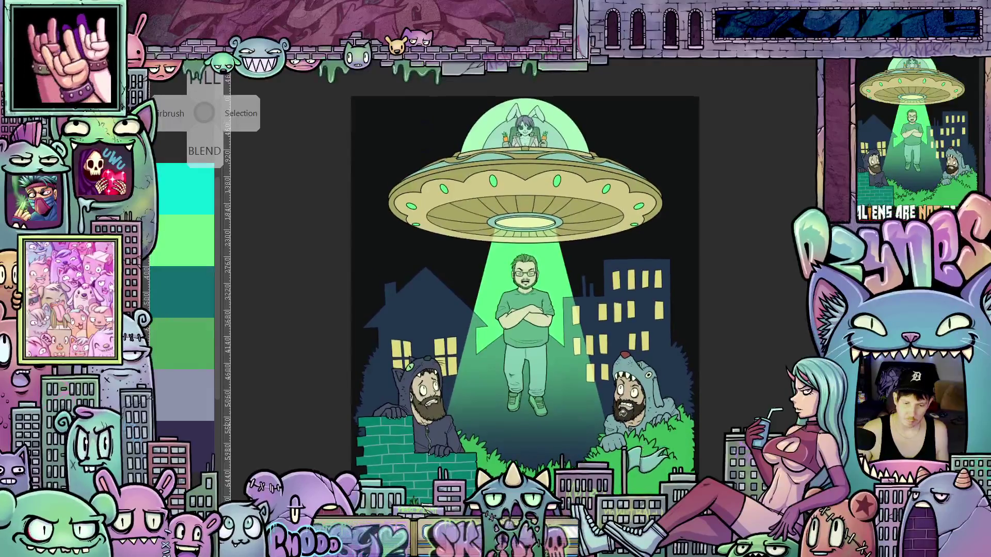
scroll(644, 447, "down", 2)
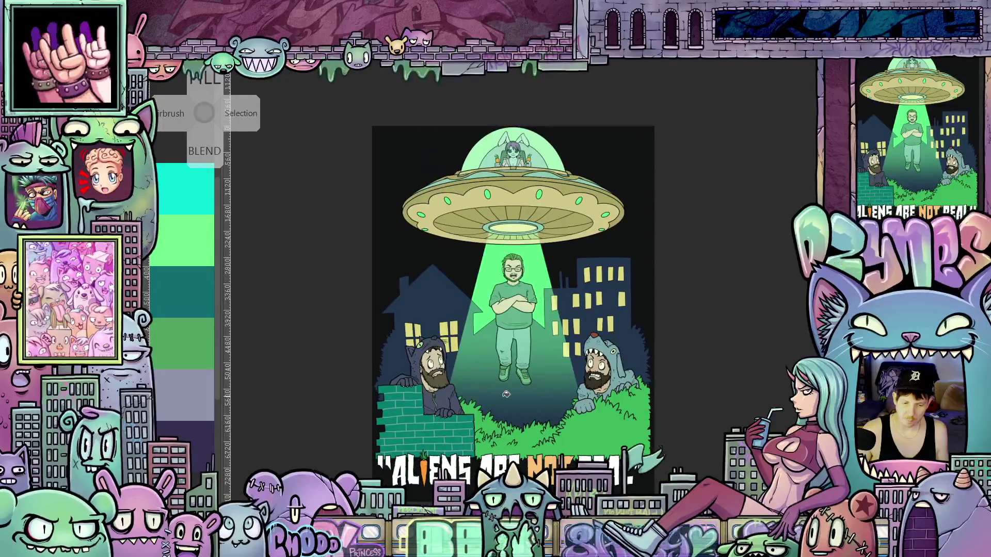
scroll(474, 426, "up", 1)
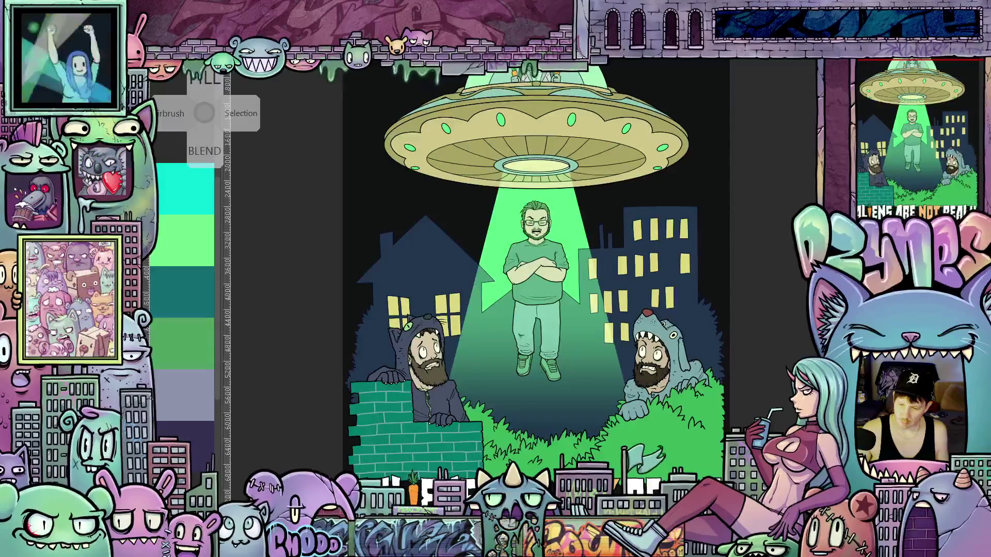
left_click(877, 73)
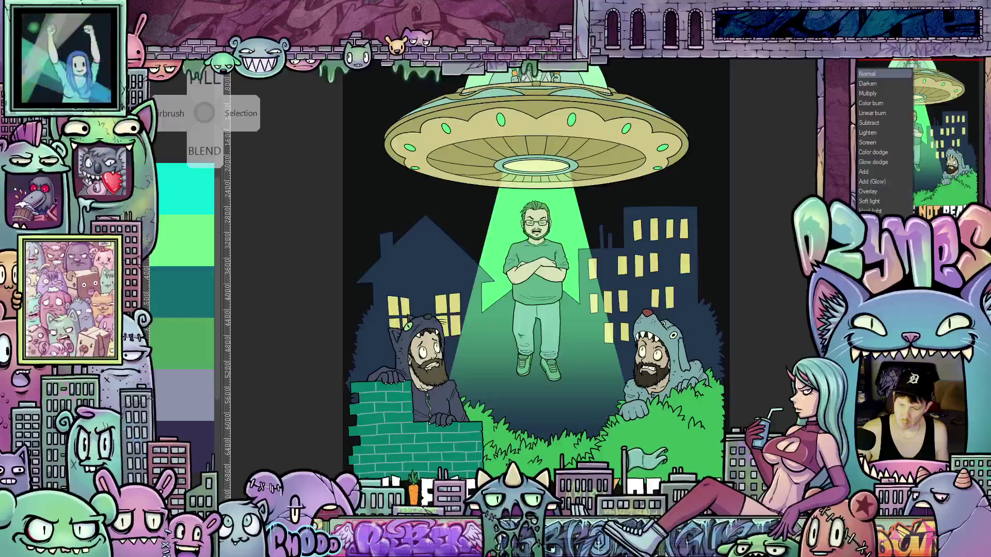
left_click(865, 95)
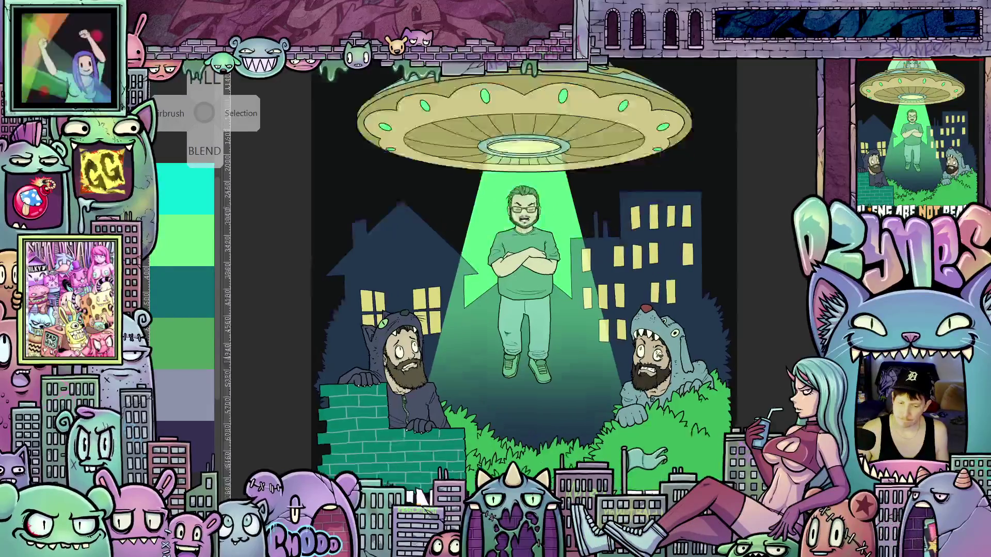
scroll(431, 390, "up", 5)
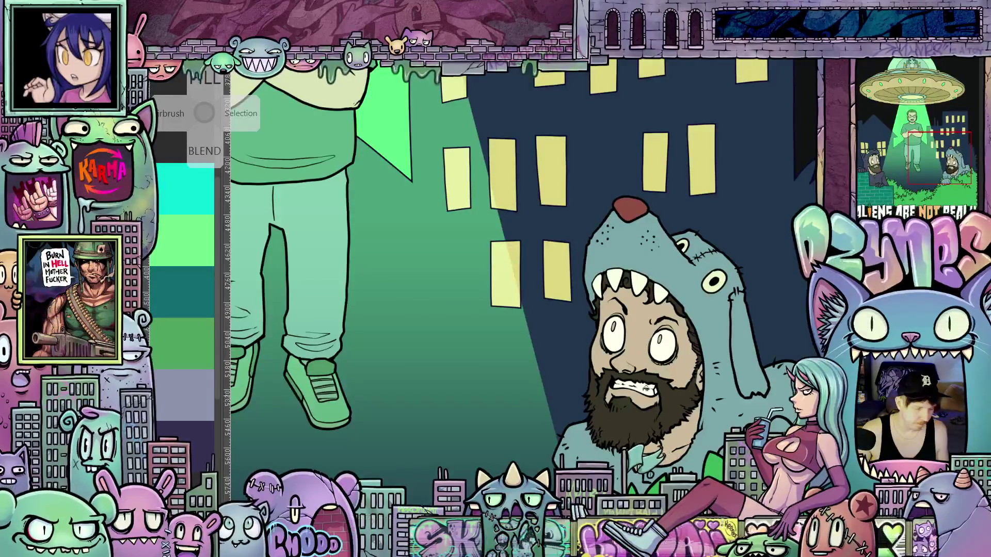
scroll(634, 337, "up", 3)
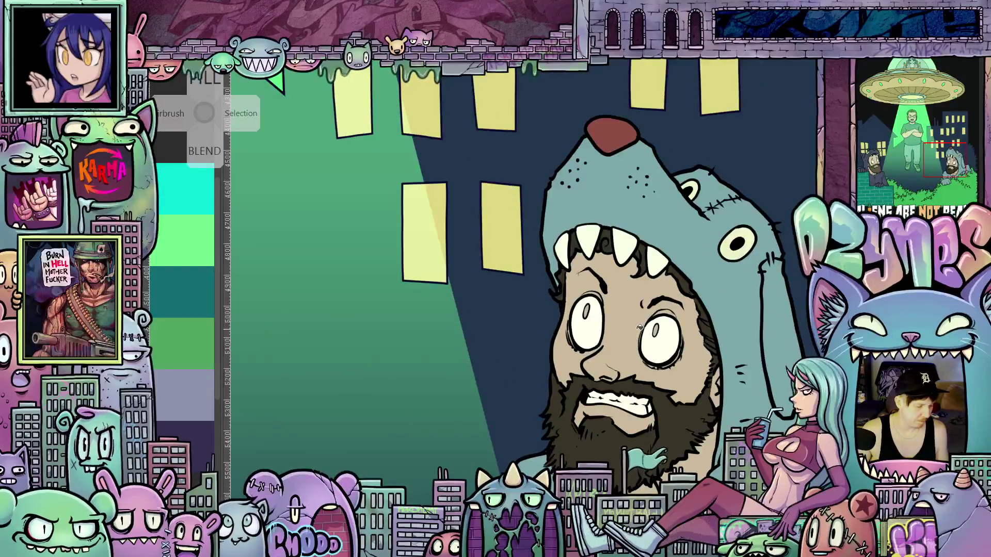